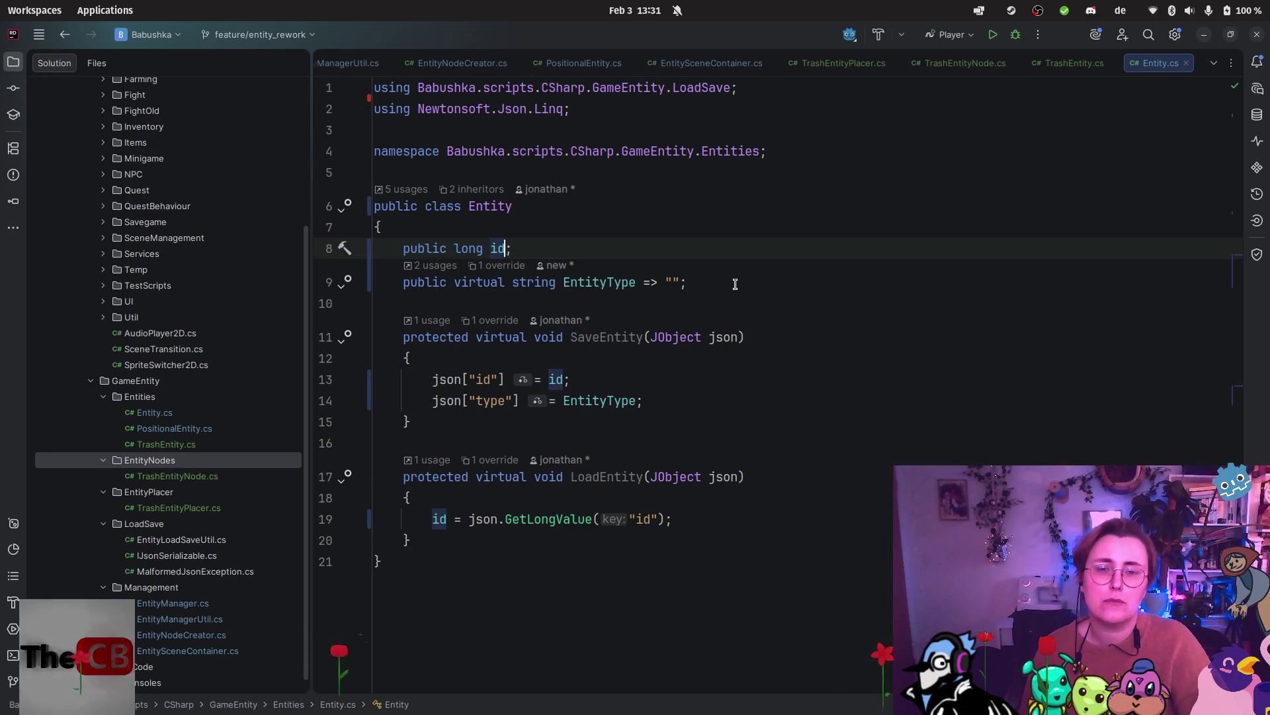
Add a public Entity() constructor below EntityType whose body sets id = GetHashCode();.
left_click(735, 284)
key("Return")
key("Return")
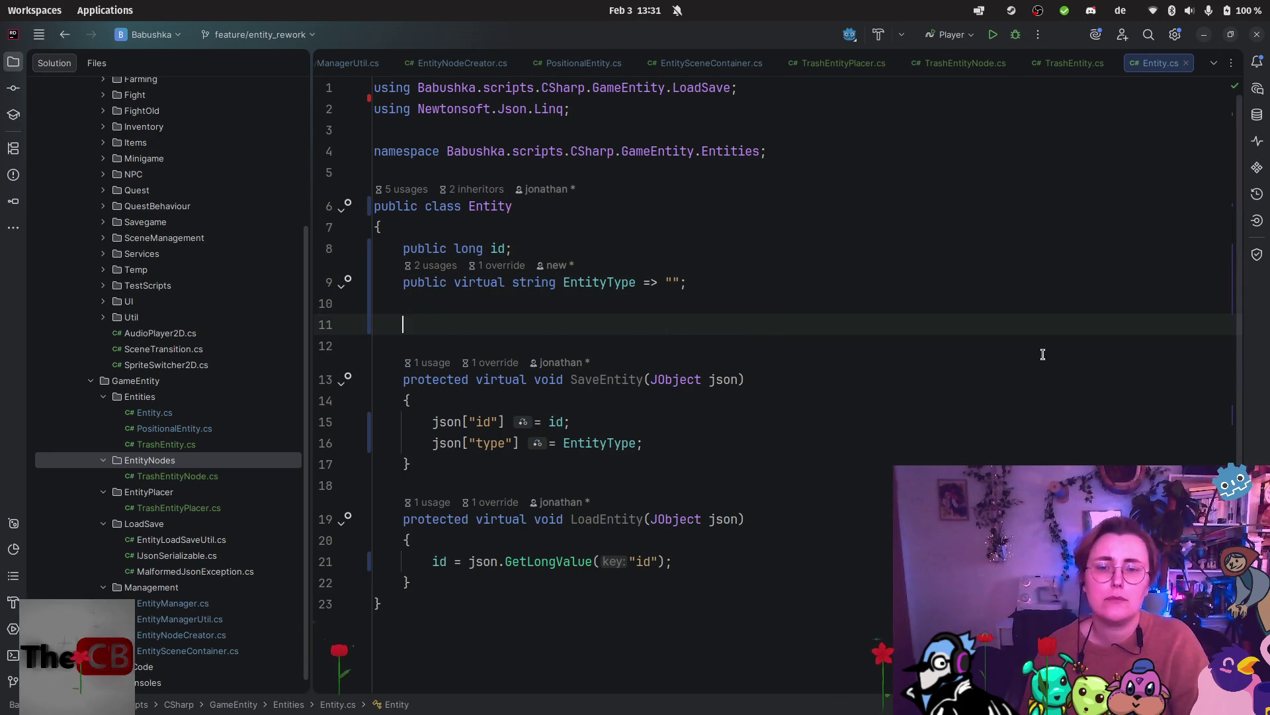
type("public Ent")
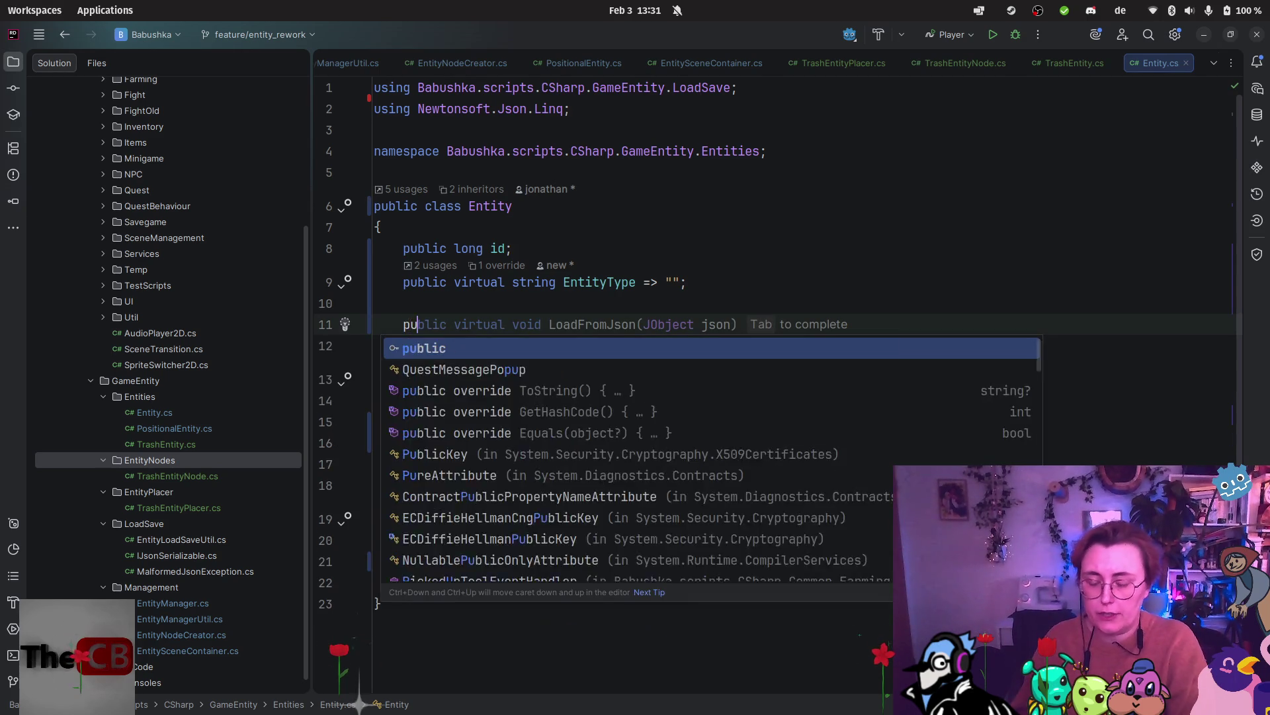
key("Return")
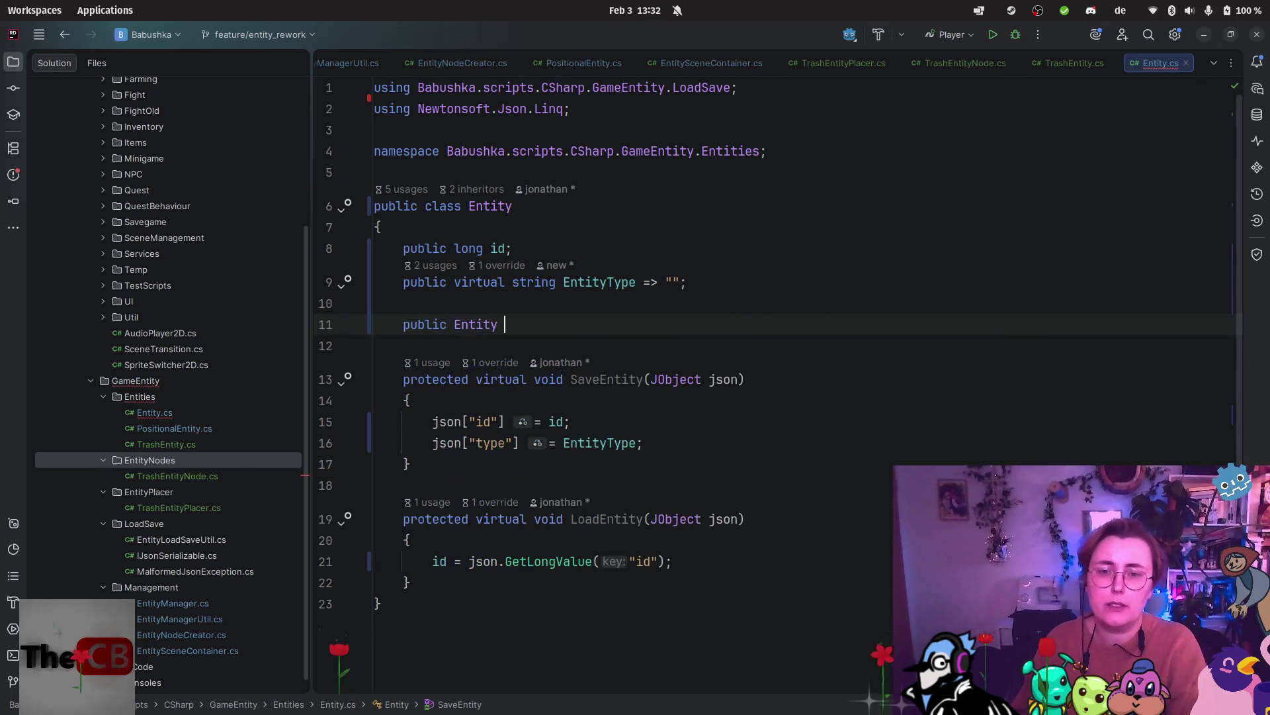
key("BackSpace")
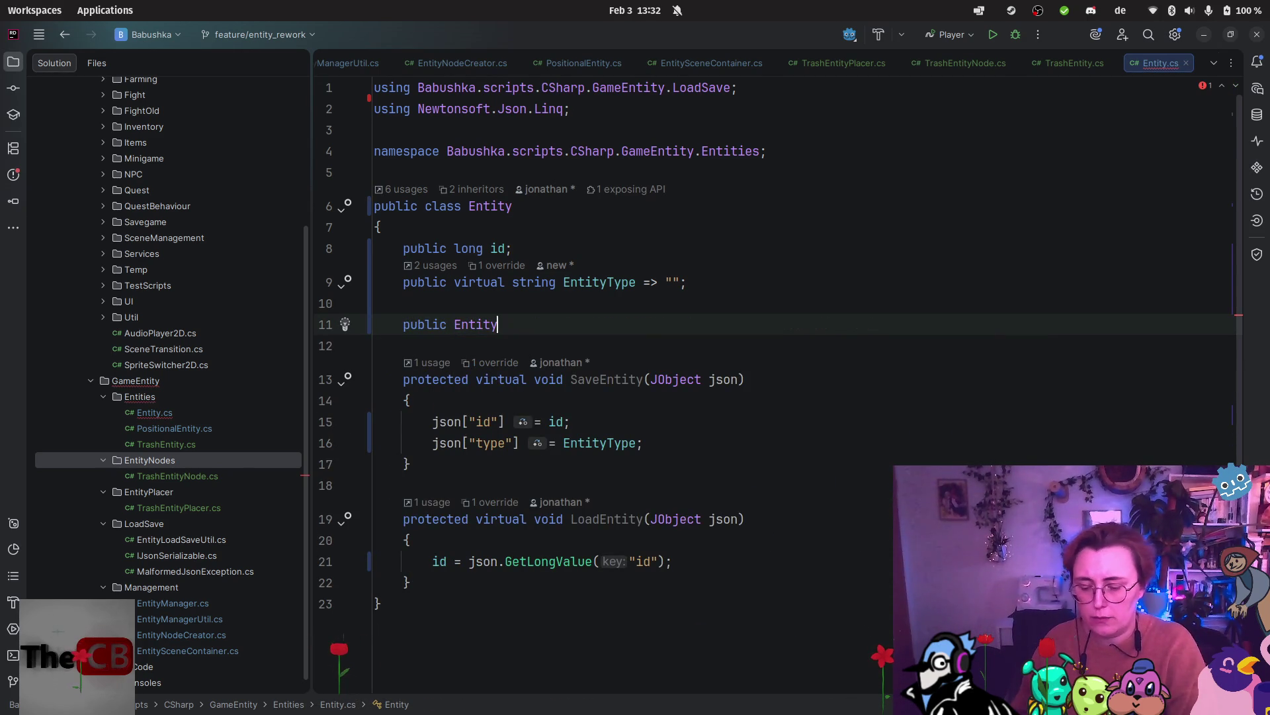
type("()")
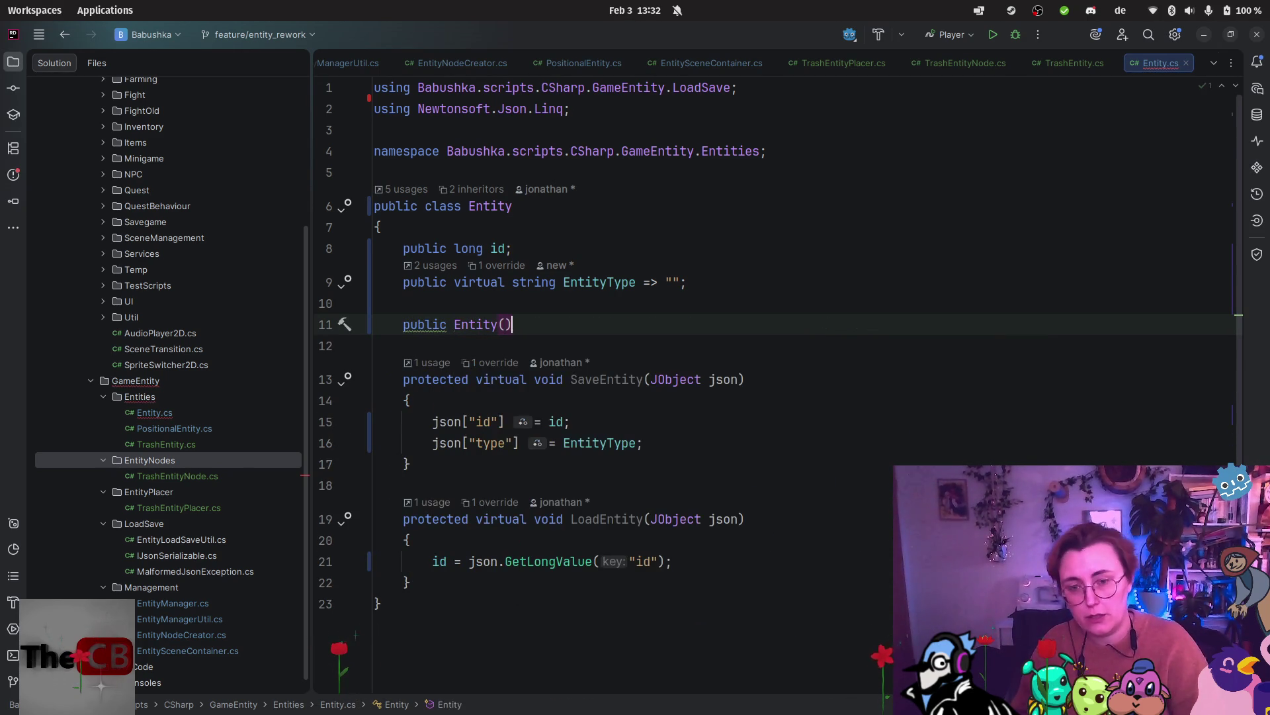
type("{")
key("Return")
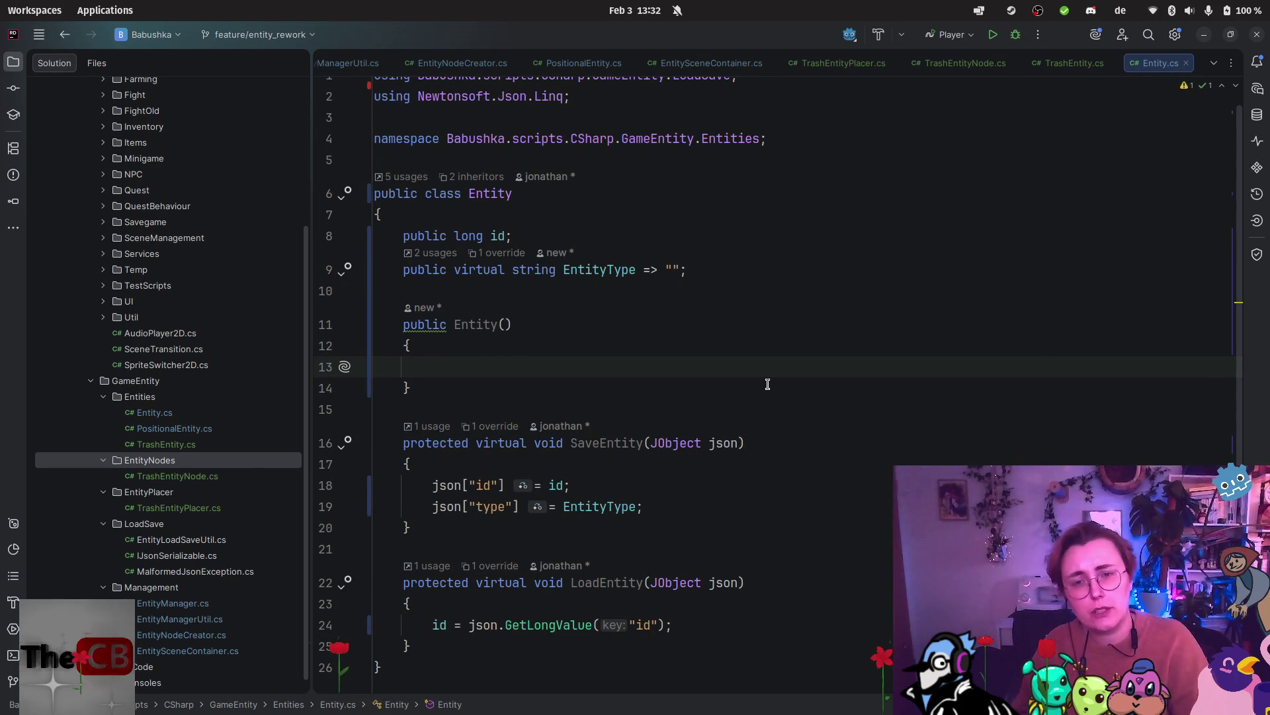
type("id =")
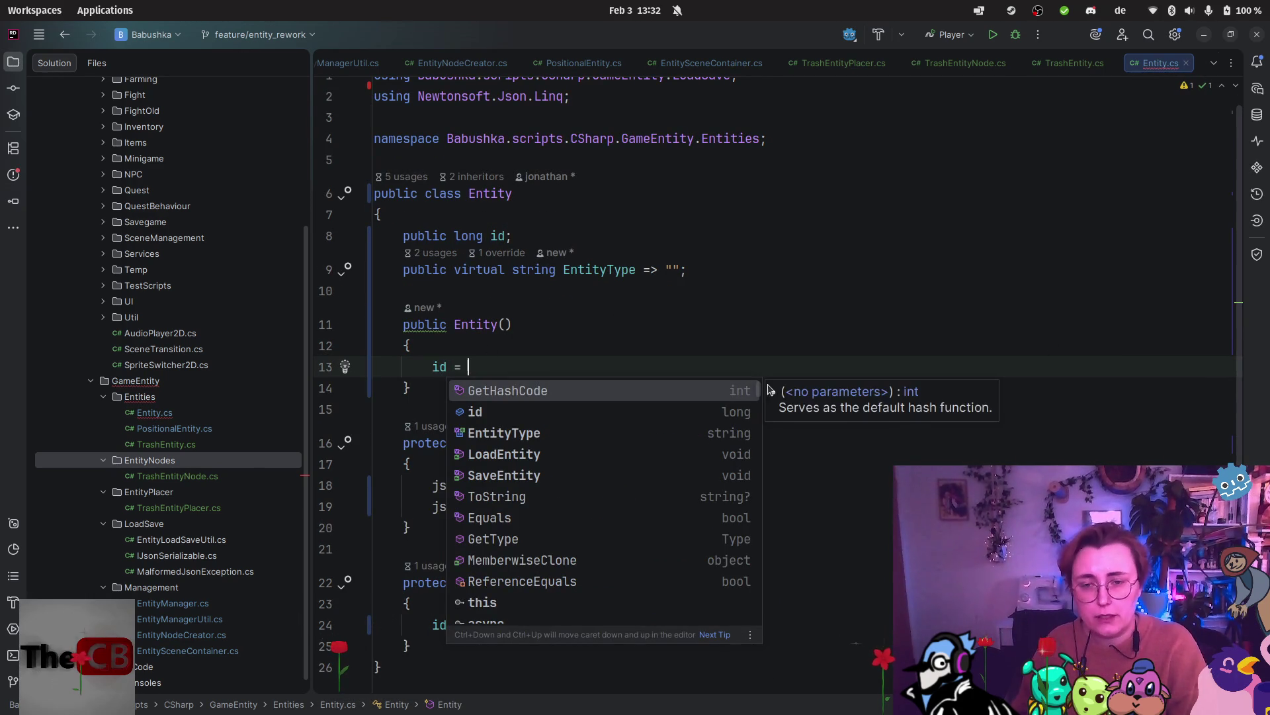
key("Return")
type(";")
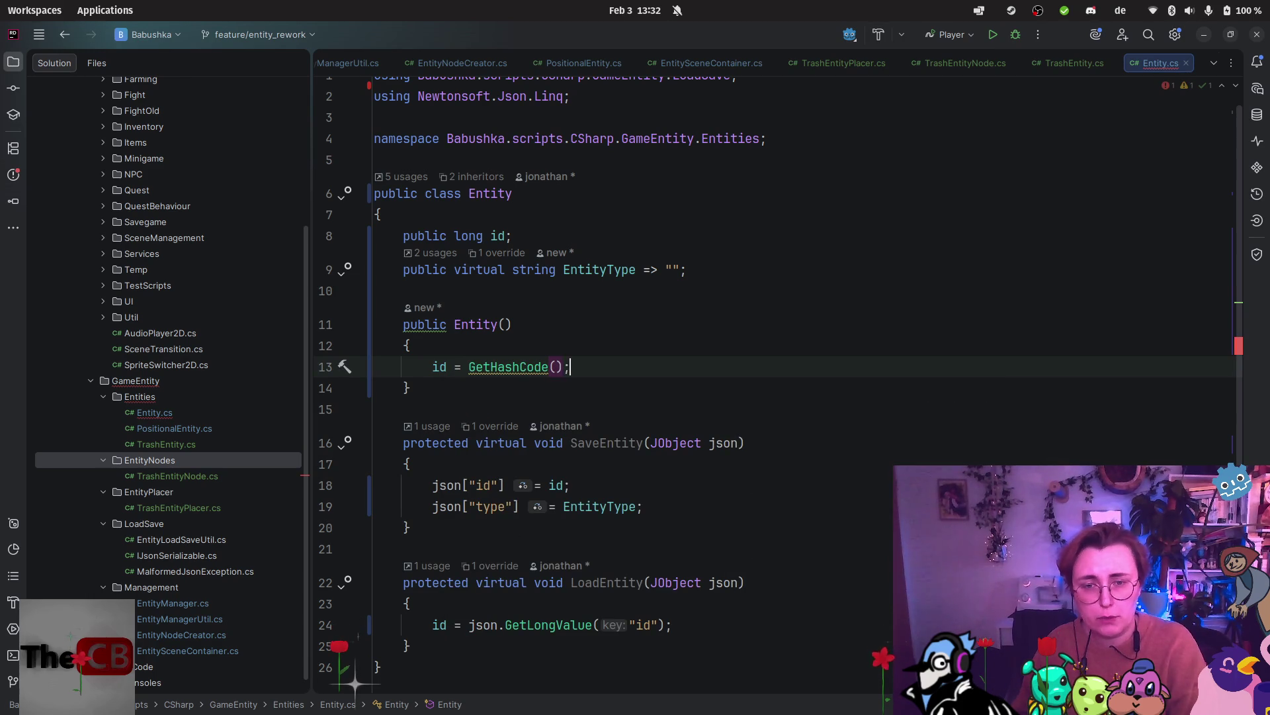
key("Return")
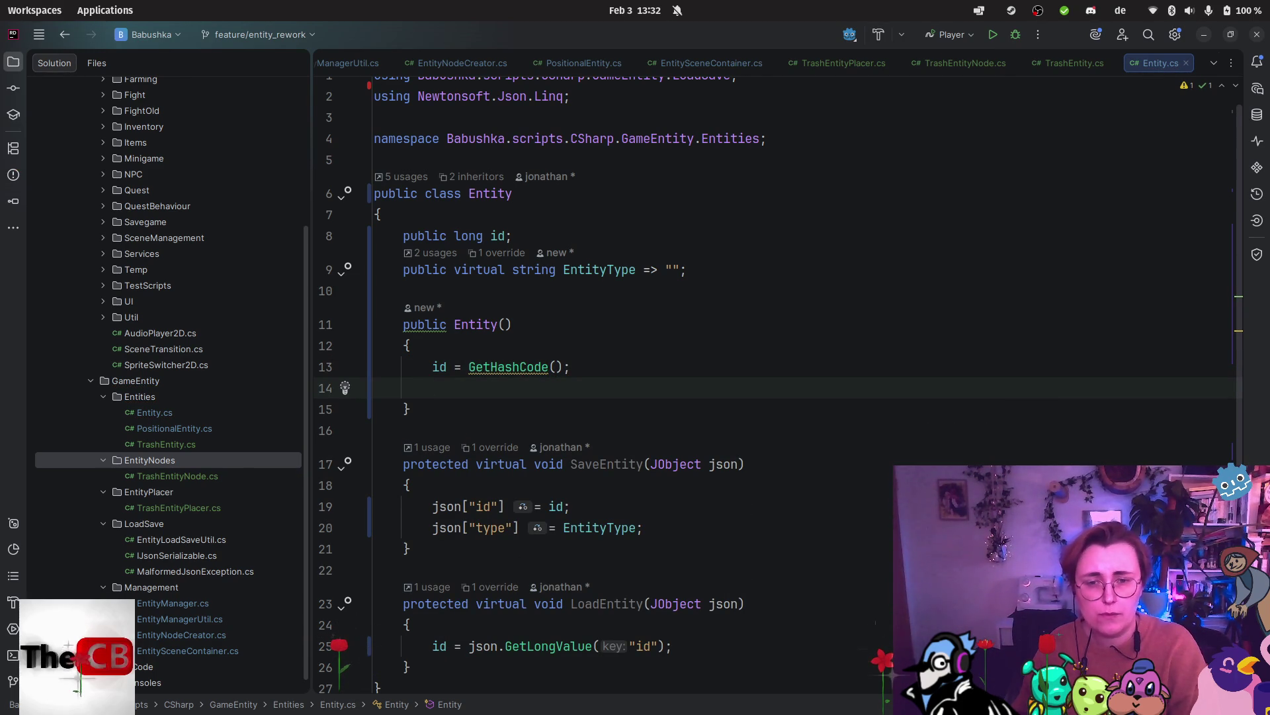
Replace GetHashCode(); with trial values ID, Random and GD, then clear the line back to 'id ='.
key("BackSpace")
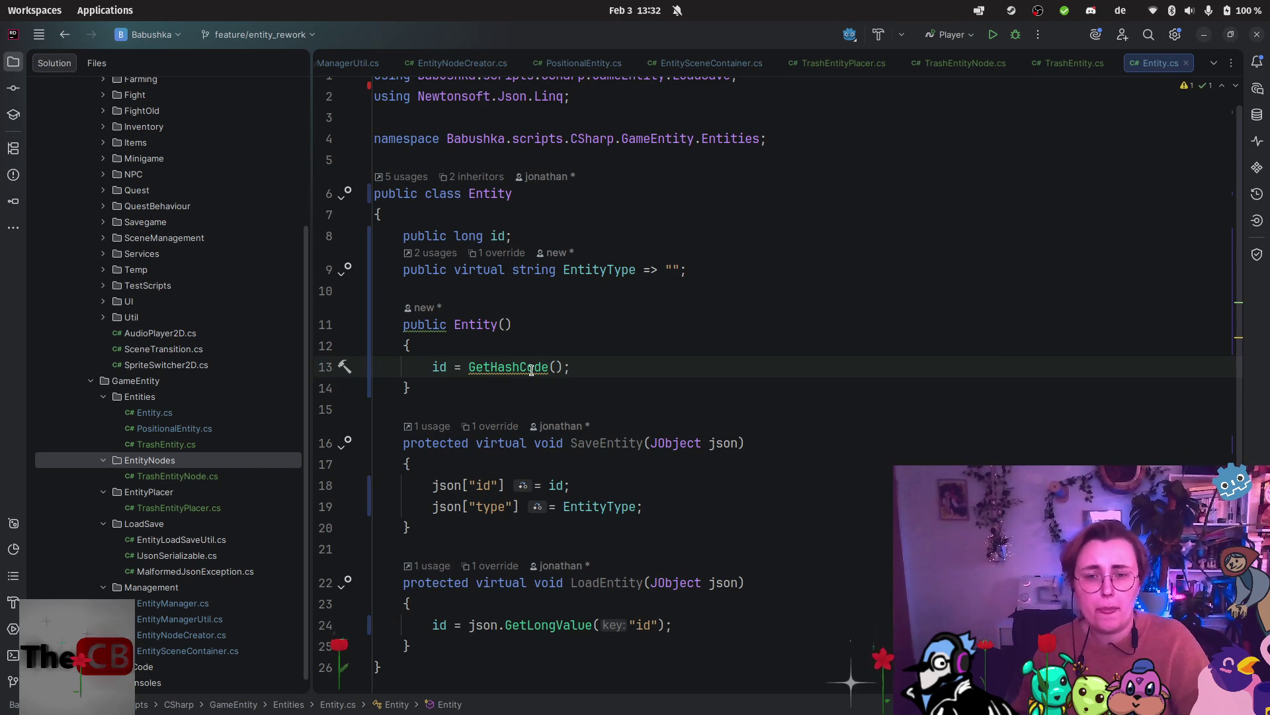
double_click(532, 370)
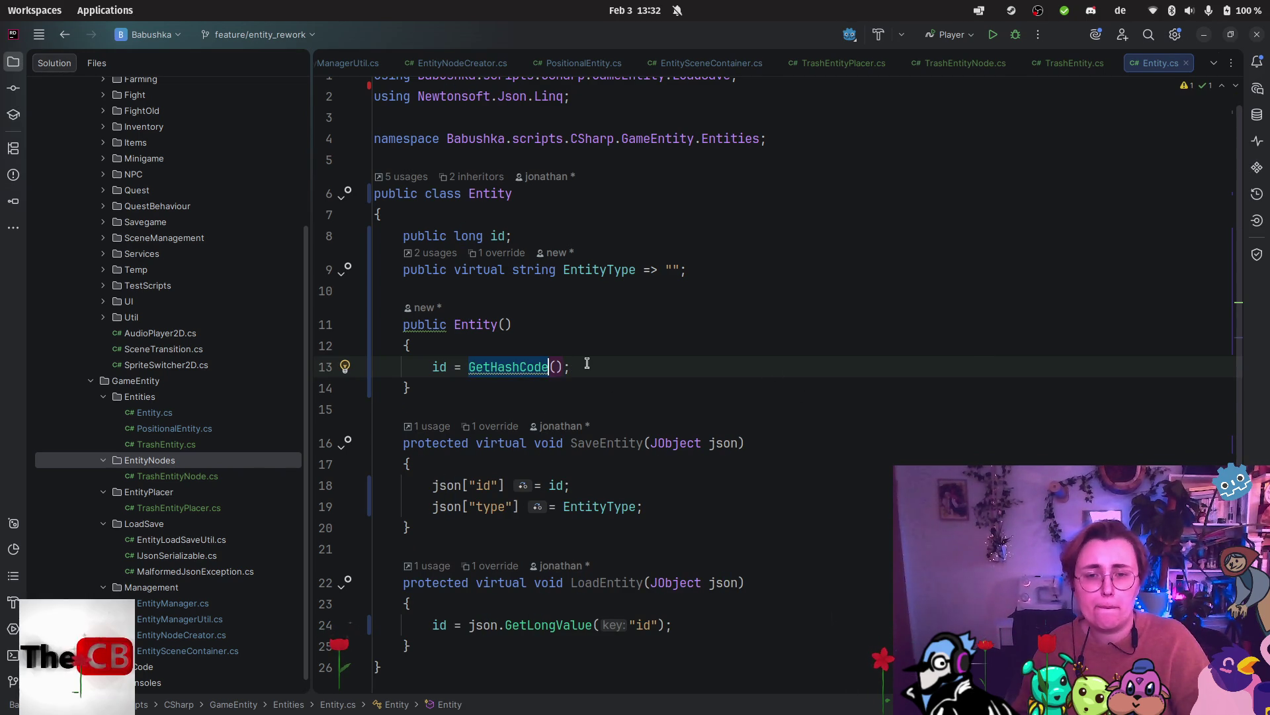
left_click_drag(585, 368, 463, 372)
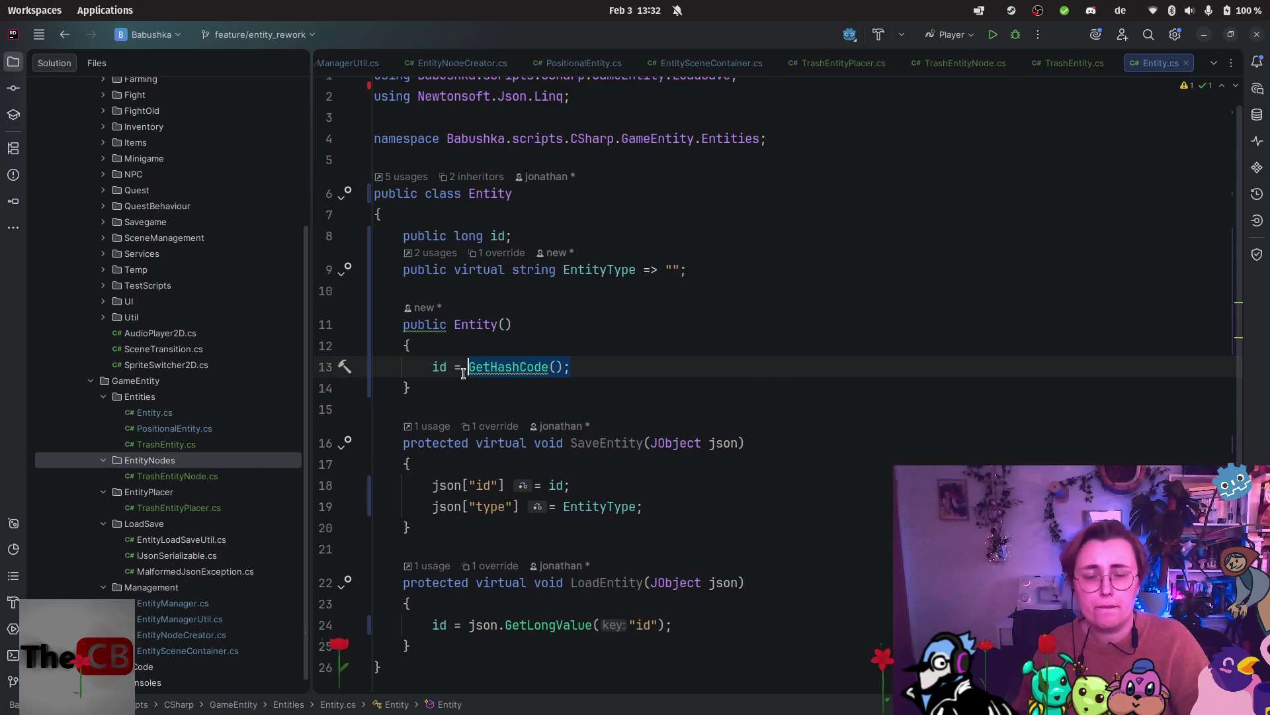
type("ID")
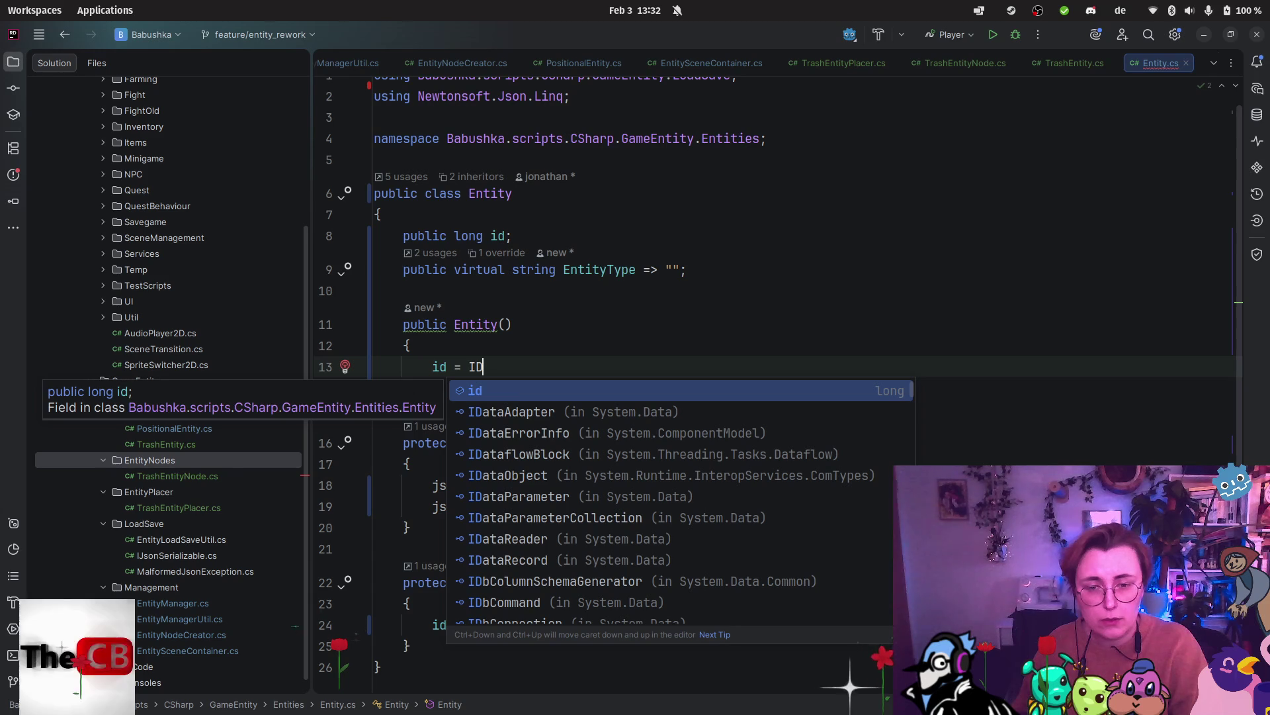
key("BackSpace")
key("BackSpace")
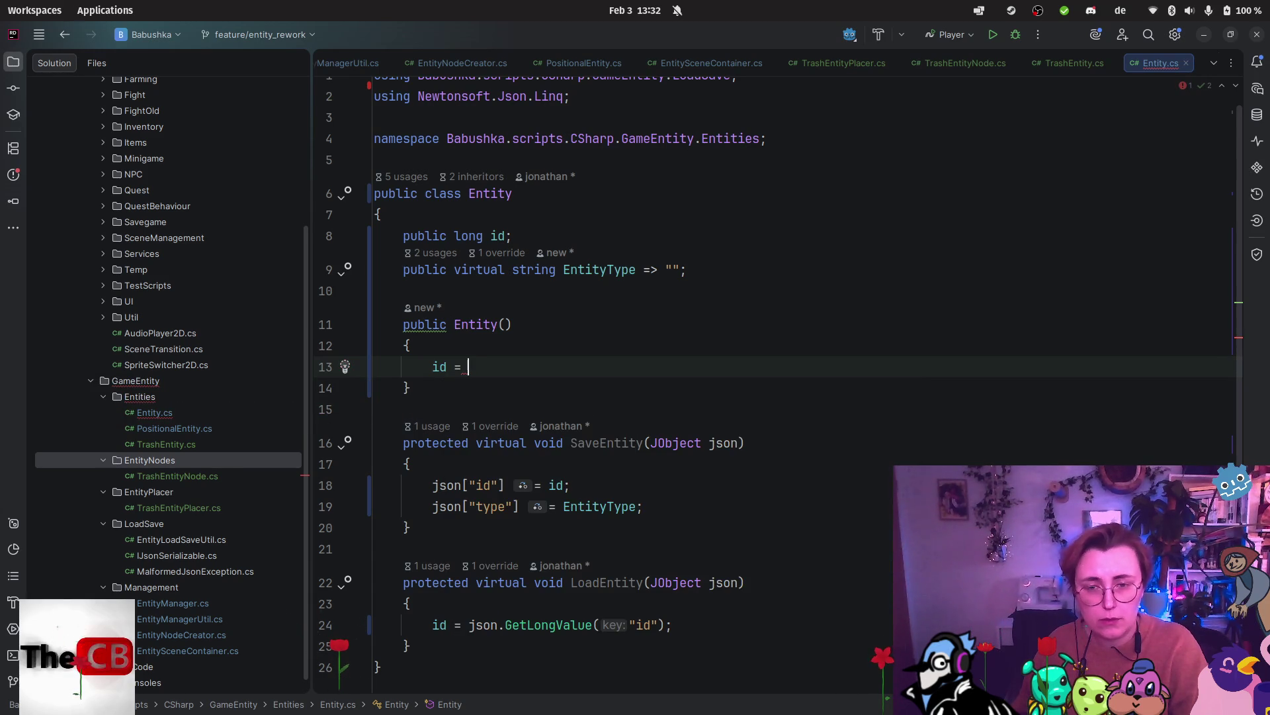
type("Random.")
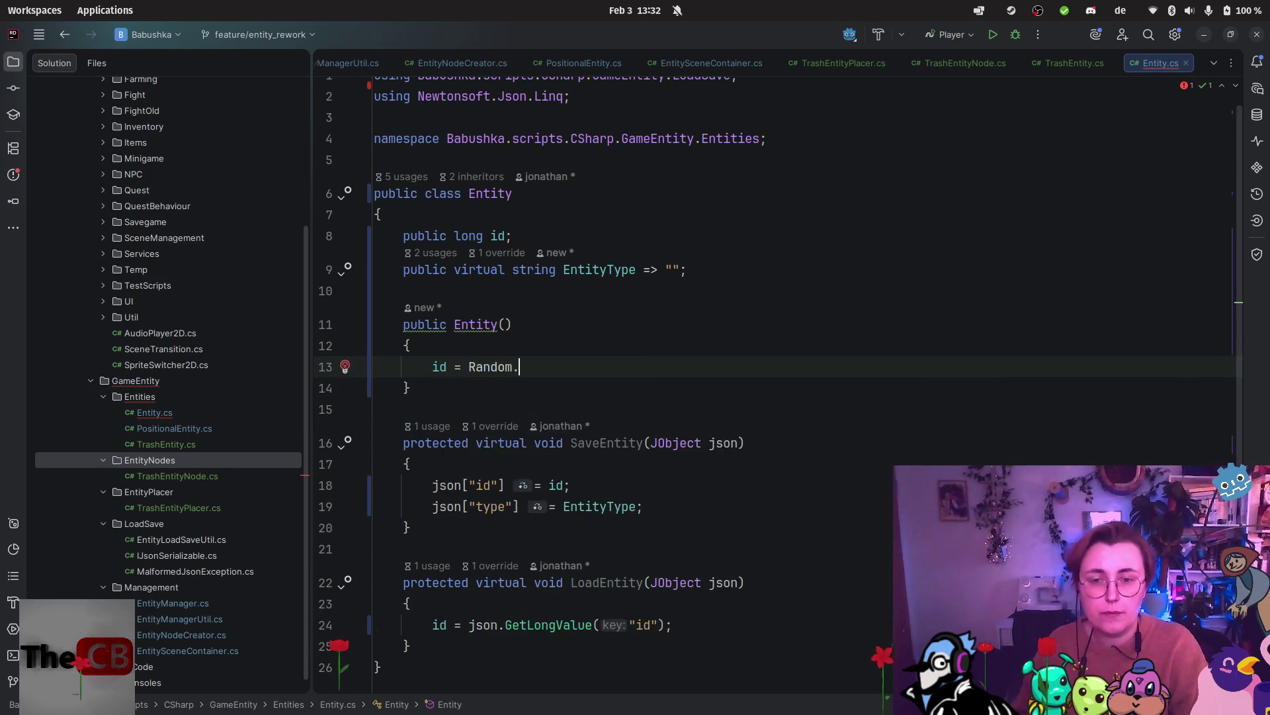
type("I")
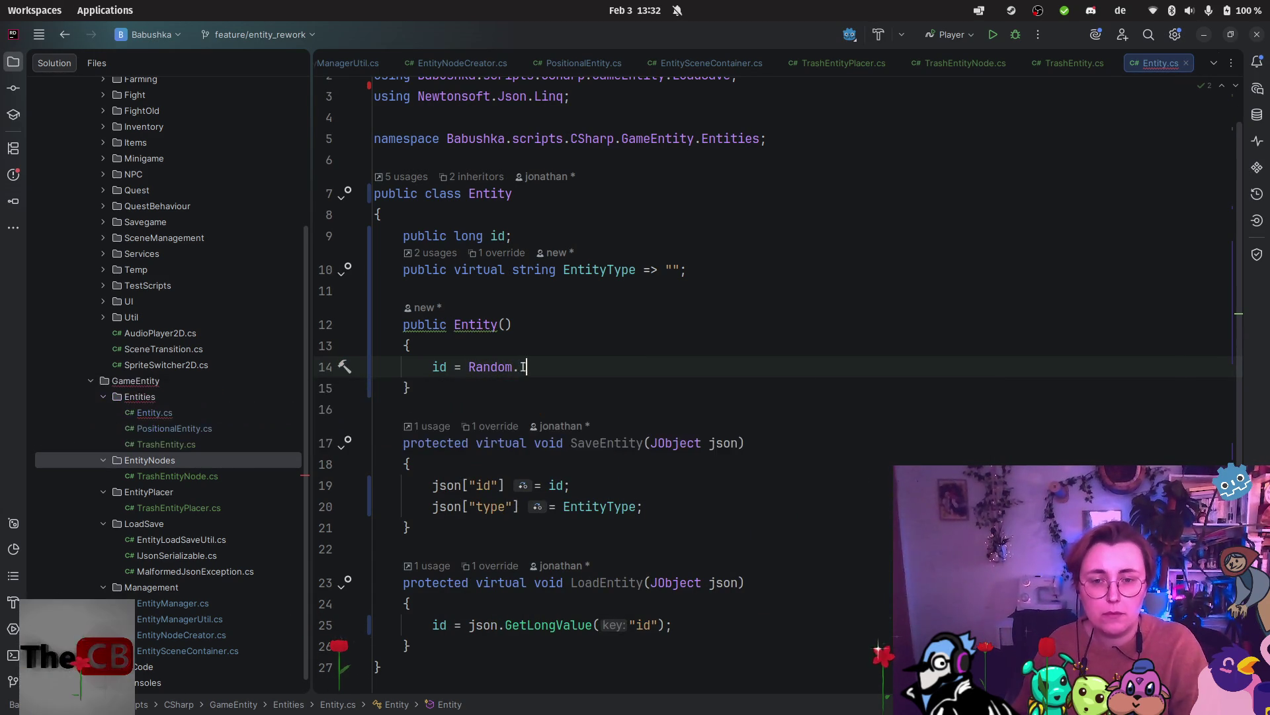
key("BackSpace")
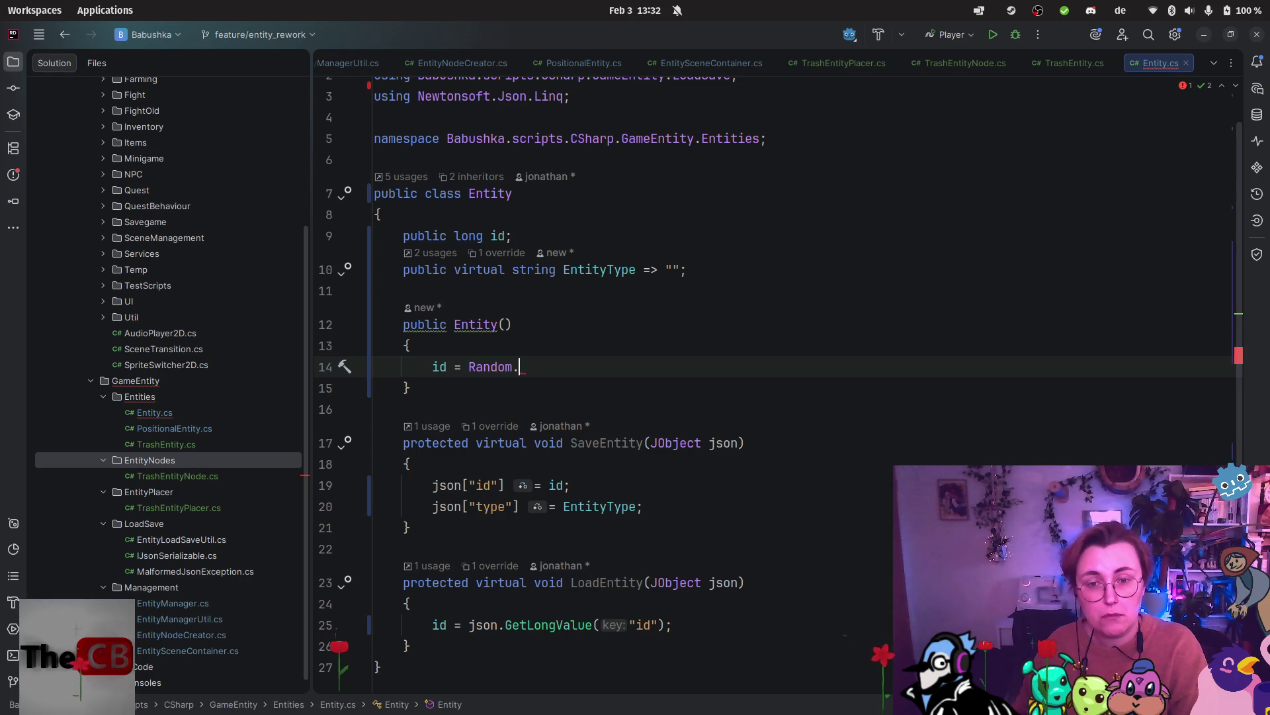
key("BackSpace")
key("BackSpace")
key("BackSpace")
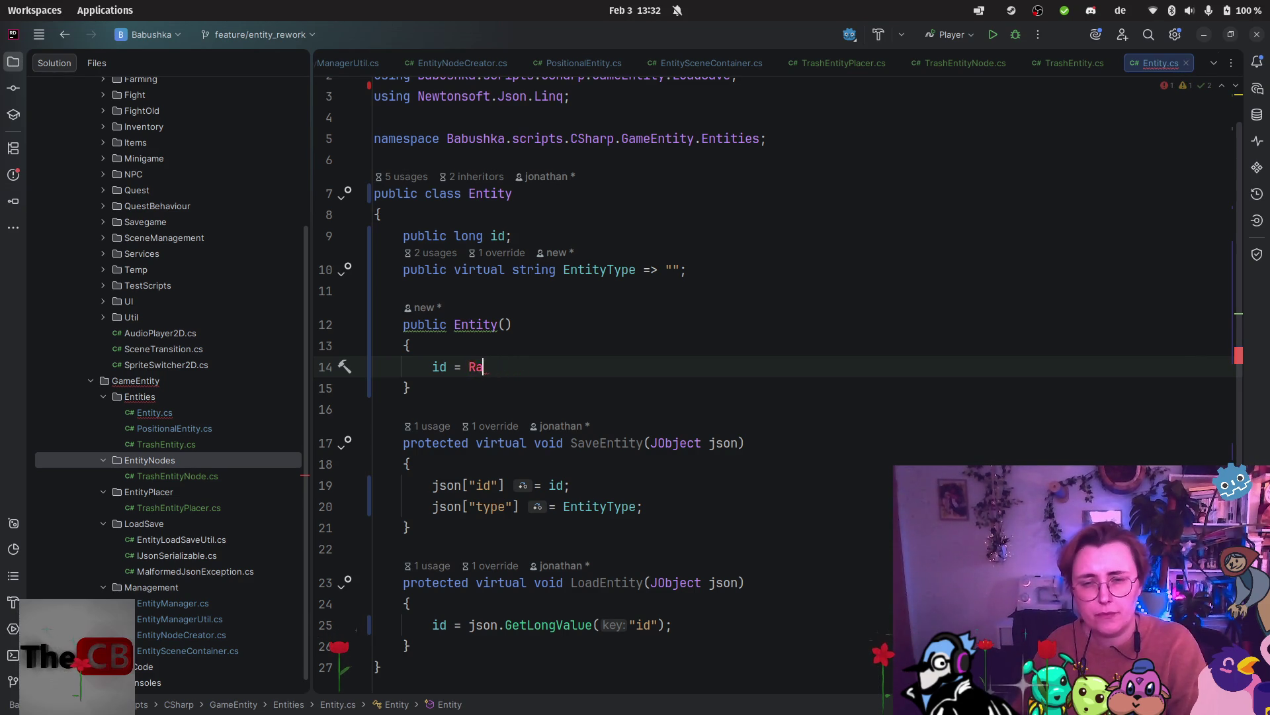
type("D")
key("BackSpace")
type("GD")
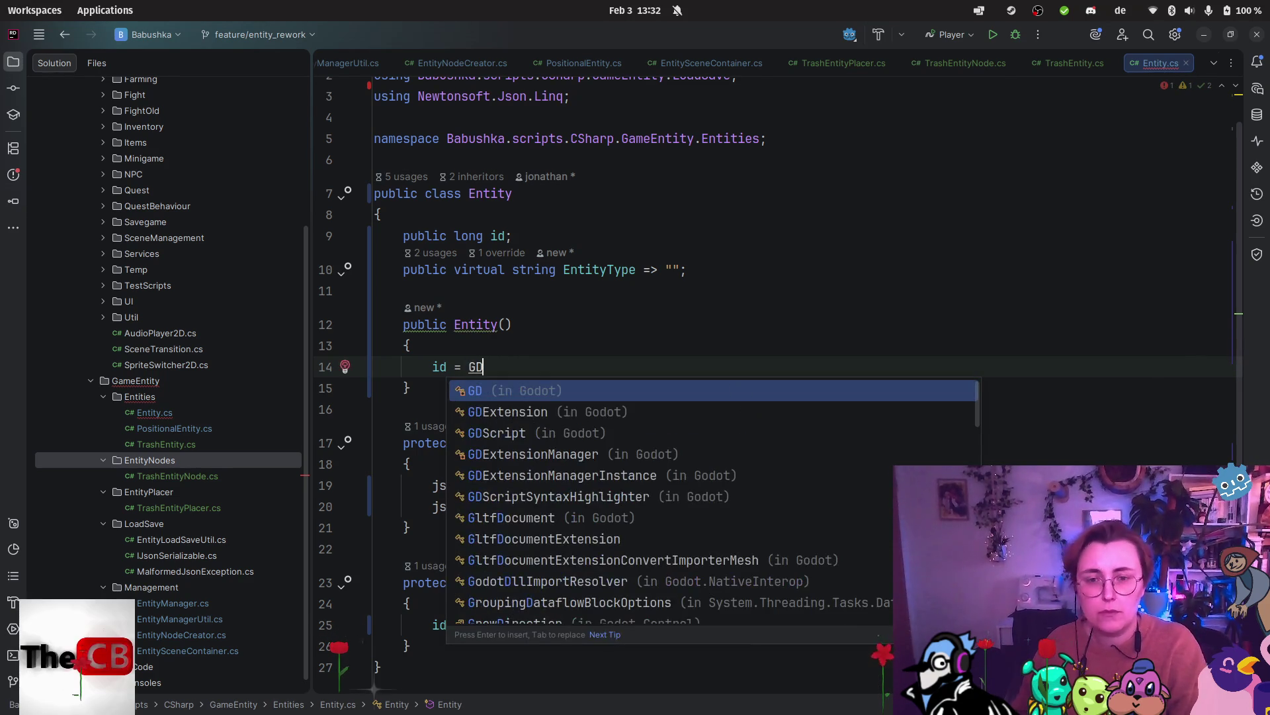
key("BackSpace")
key("BackSpace")
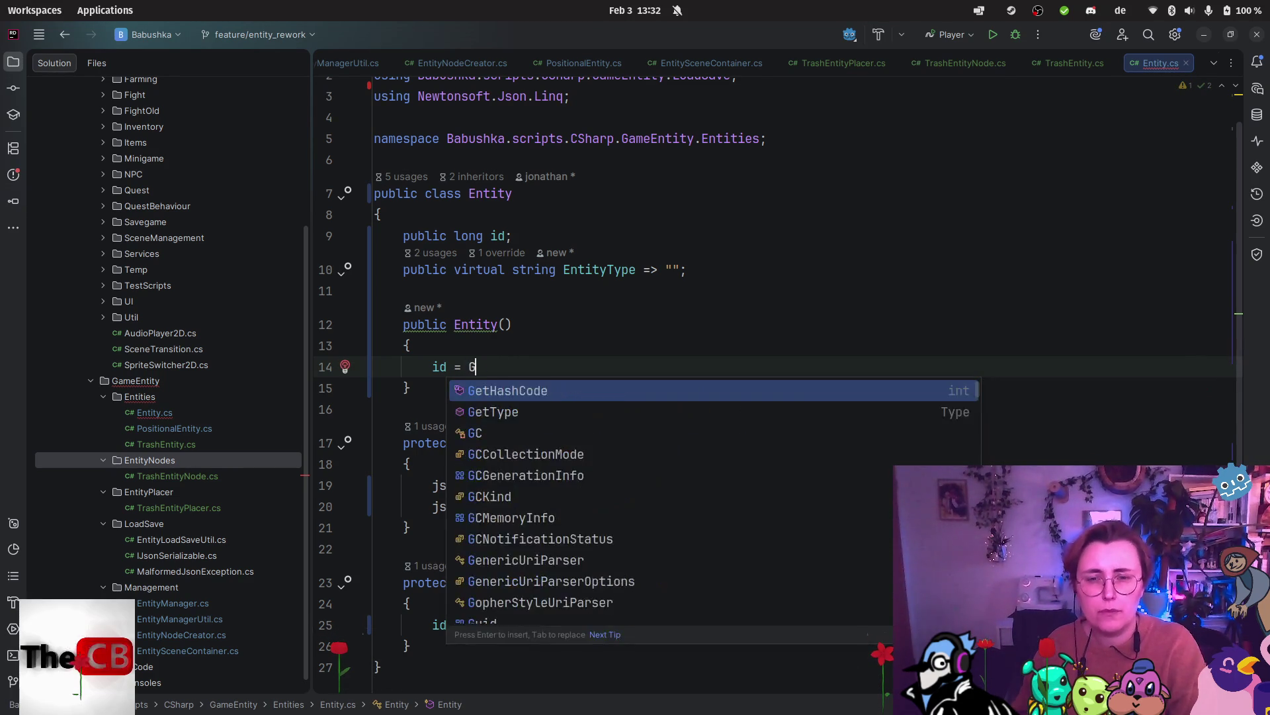
mouse_move(2, 331)
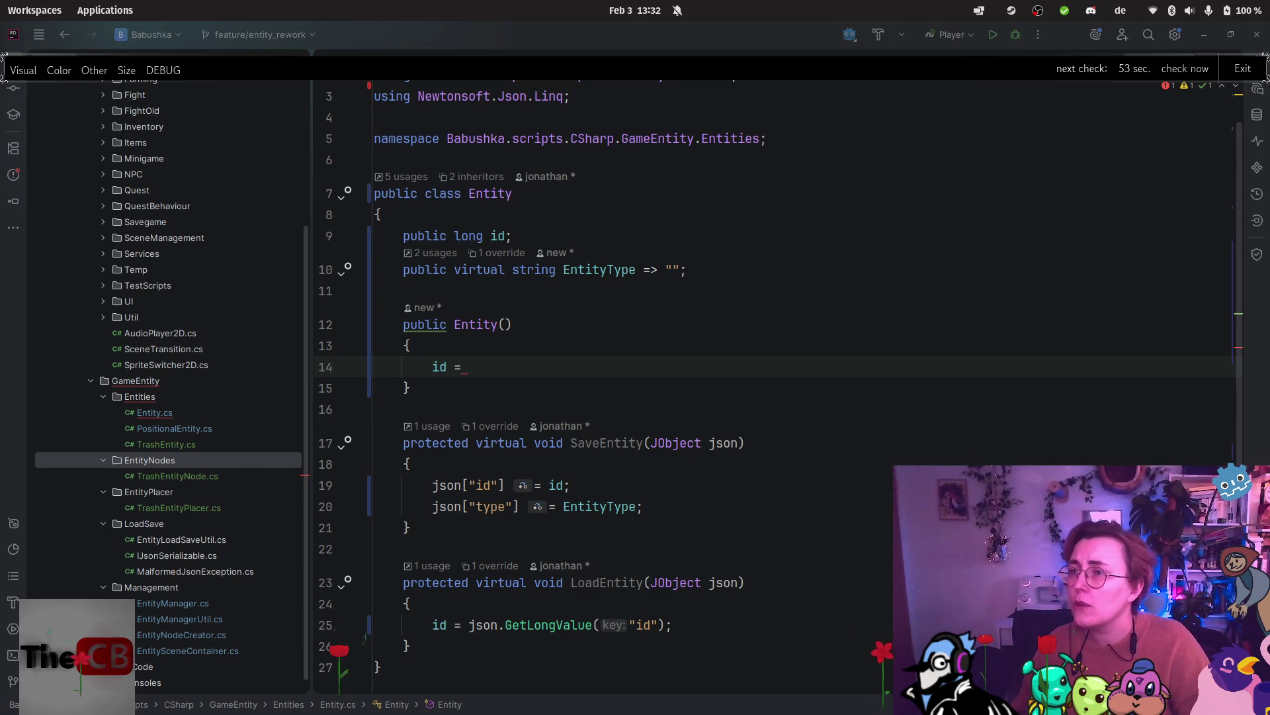
Scroll the Godot docs page to 'Get a random array element' and switch the fruits example to C#.
key("alt+Tab")
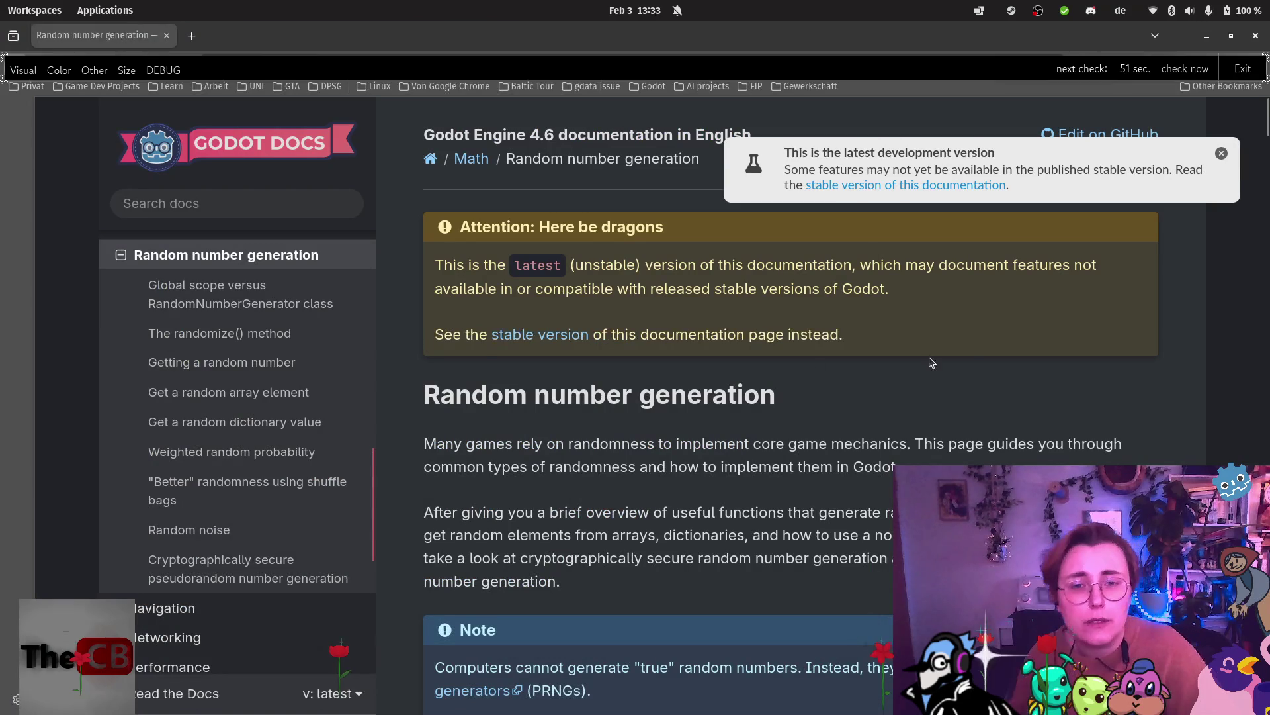
scroll(980, 331, "down", 5)
scroll(979, 327, "down", 5)
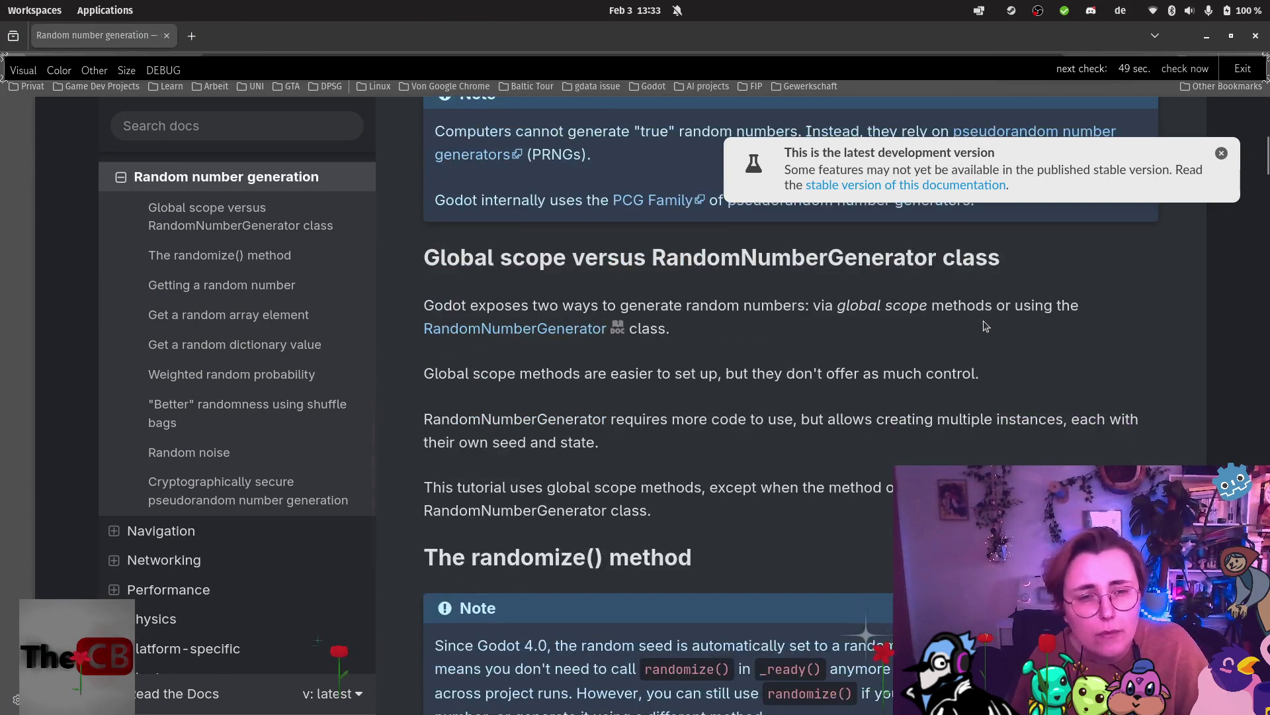
scroll(1003, 323, "down", 7)
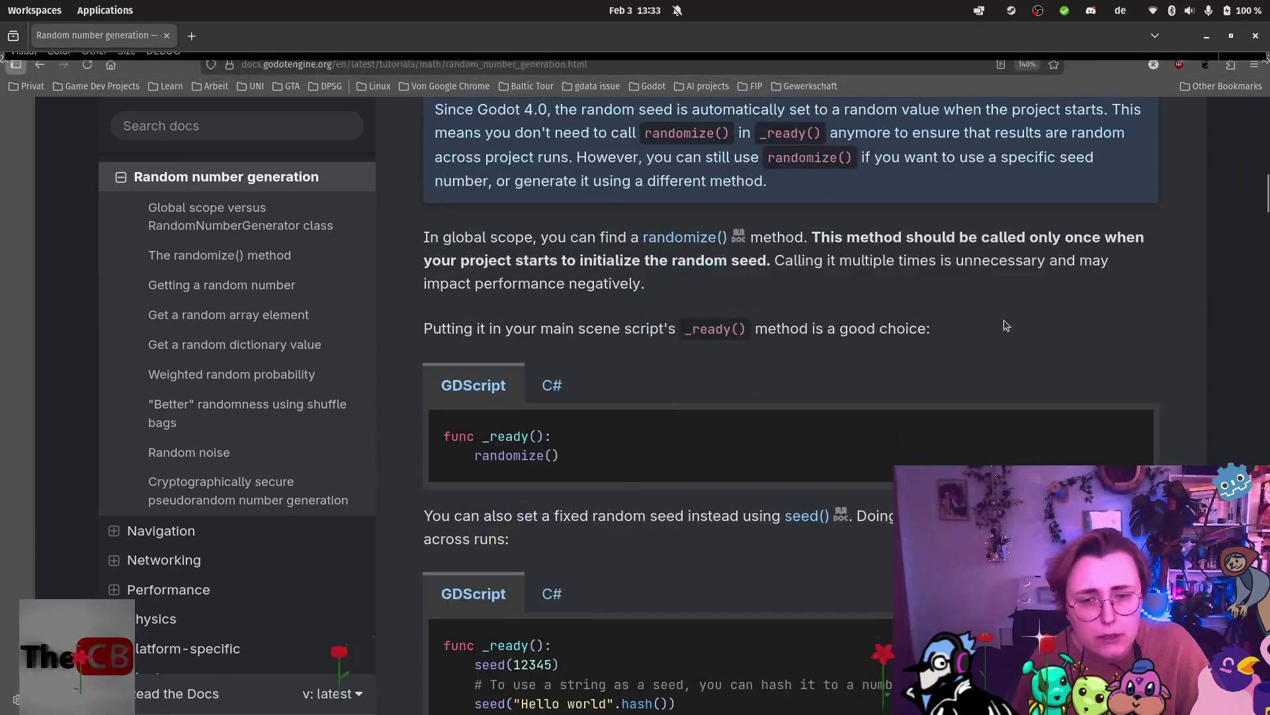
scroll(1003, 319, "down", 6)
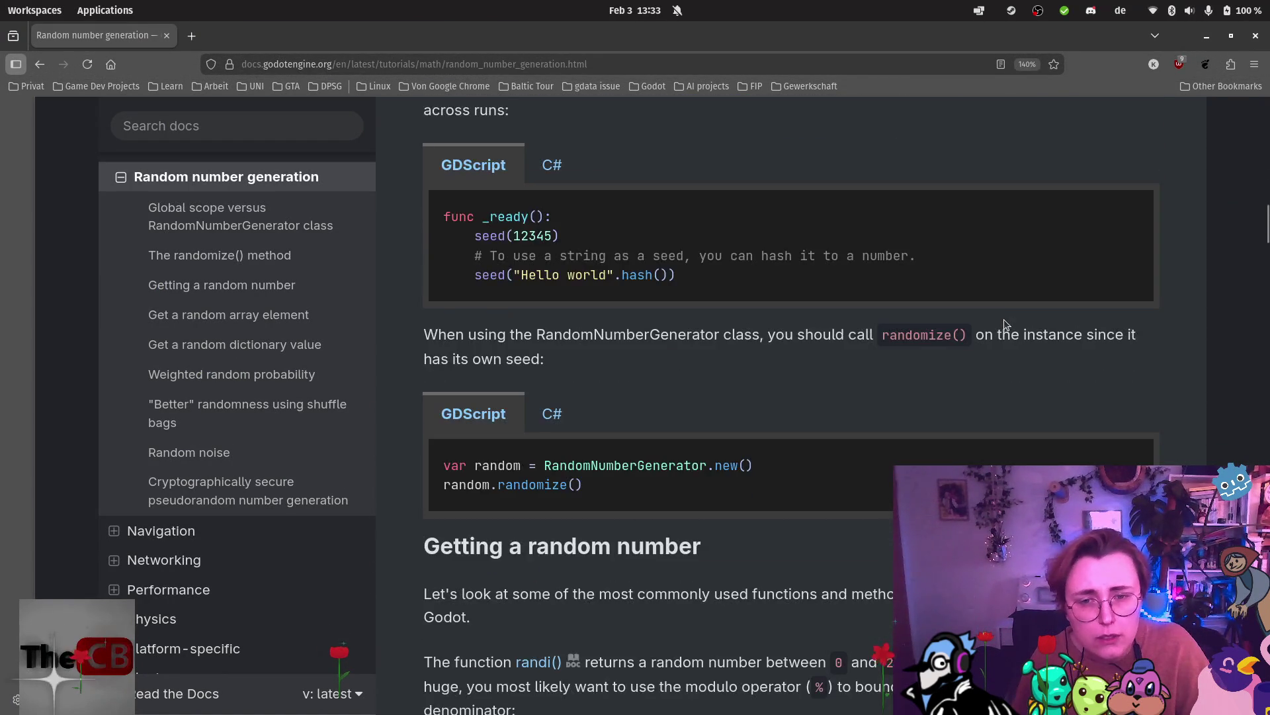
scroll(1003, 319, "down", 1)
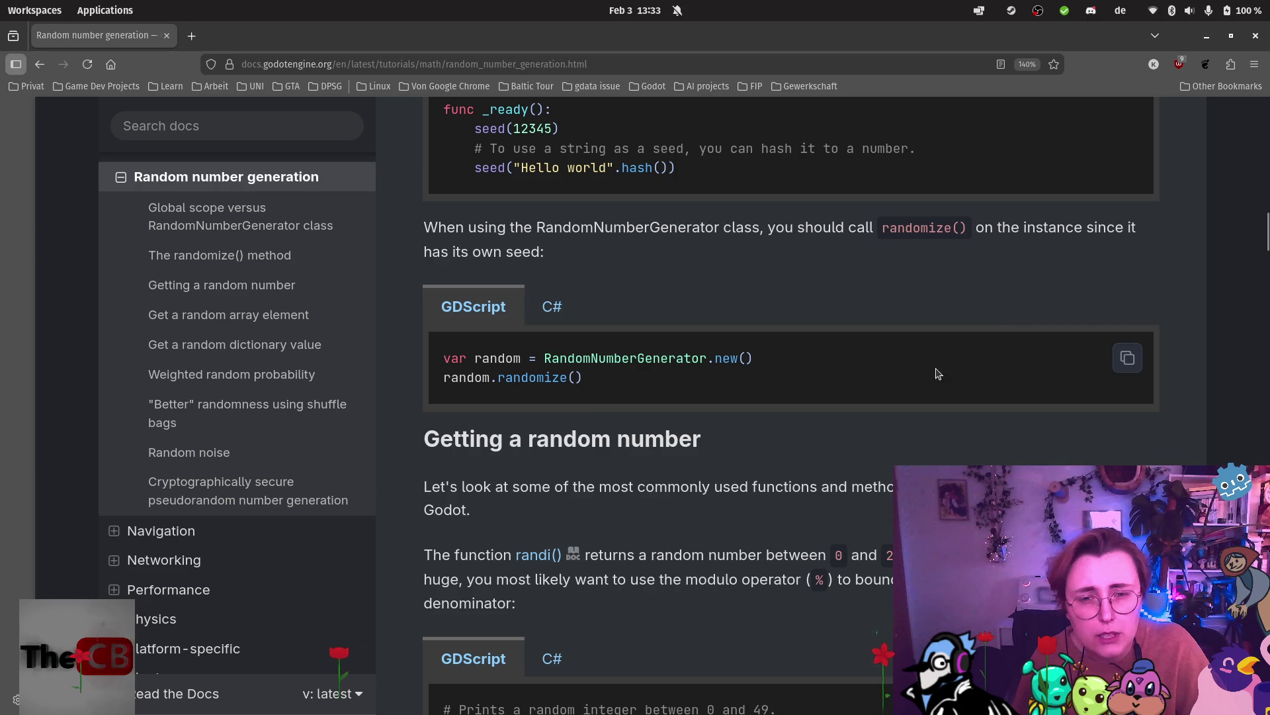
scroll(586, 398, "down", 6)
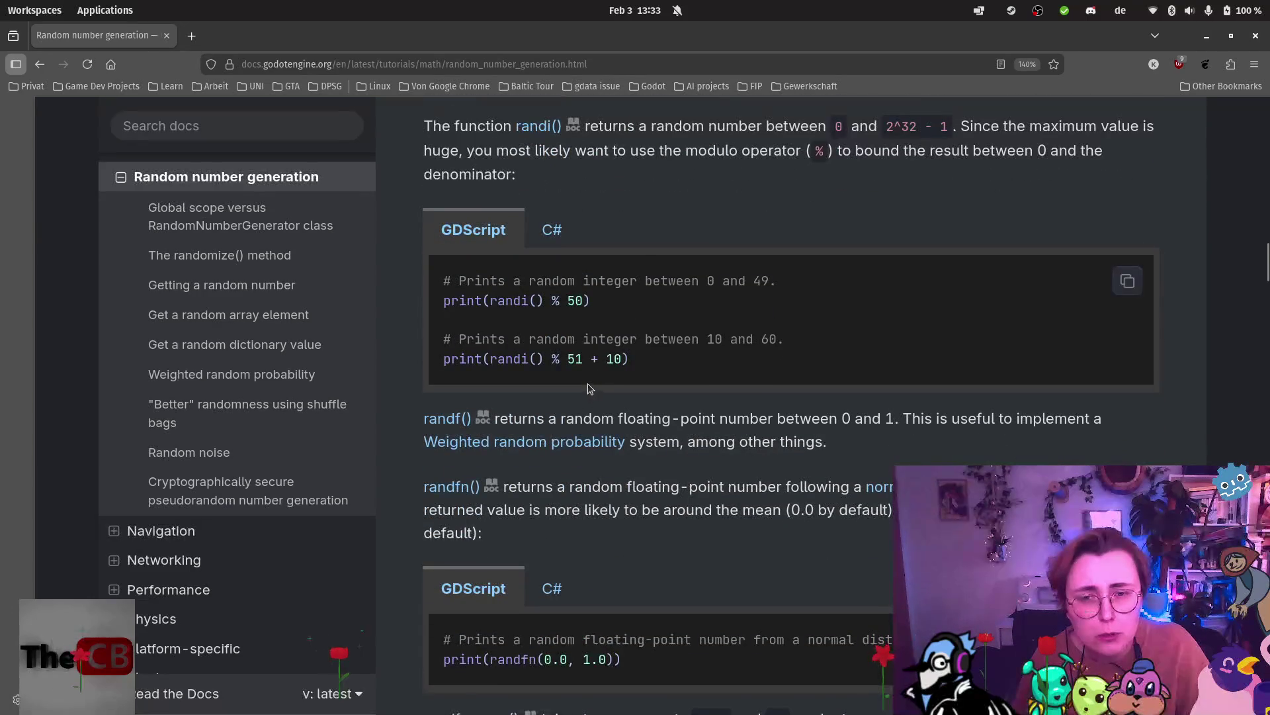
scroll(696, 359, "down", 2)
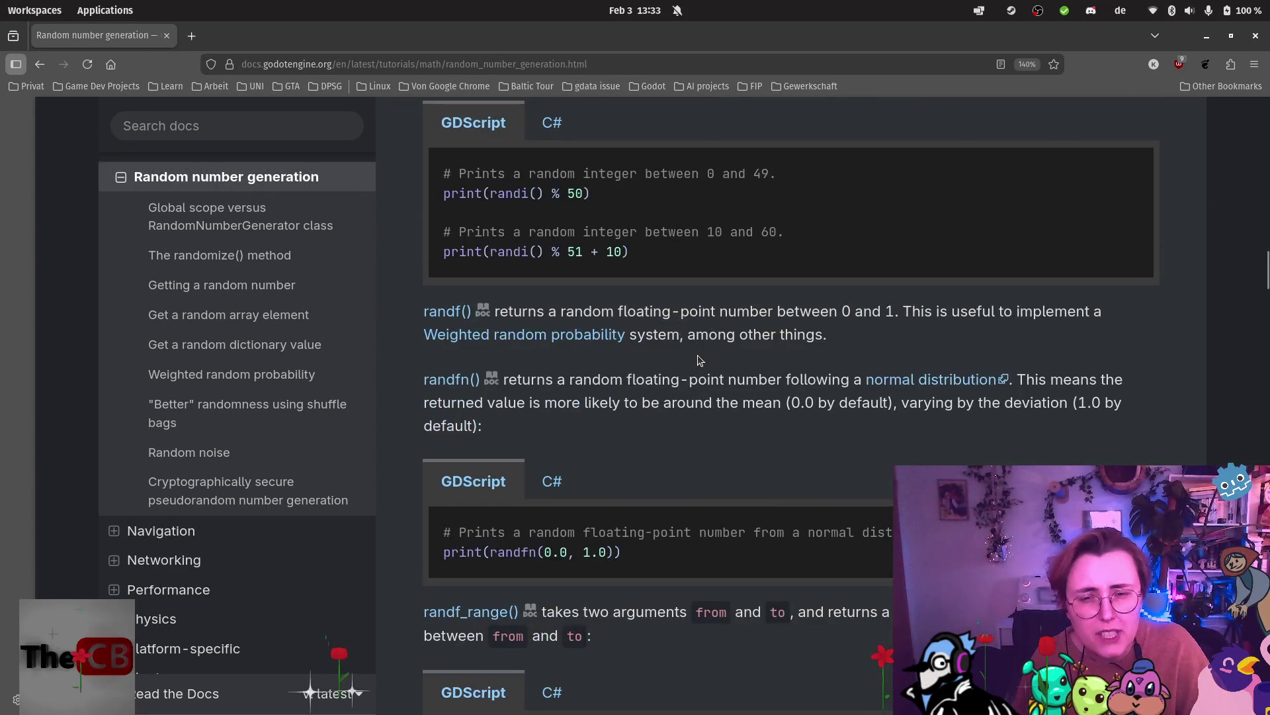
scroll(697, 358, "down", 5)
scroll(696, 359, "down", 3)
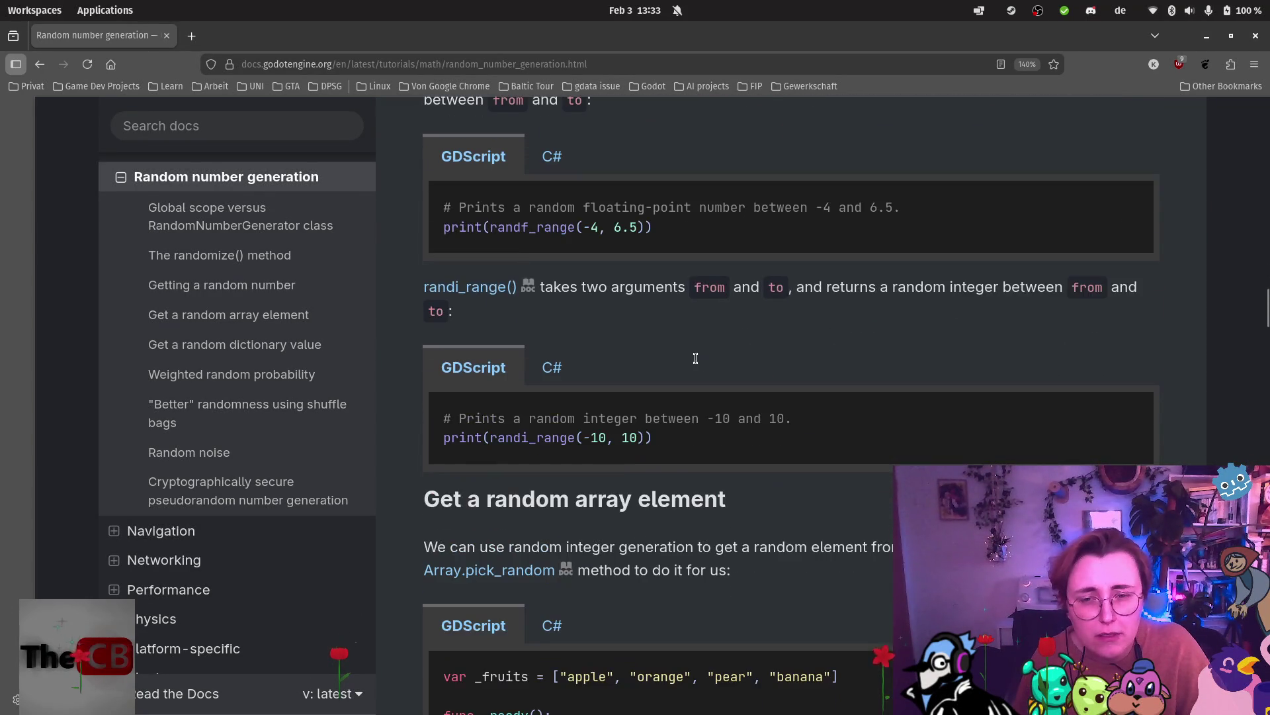
scroll(713, 339, "down", 5)
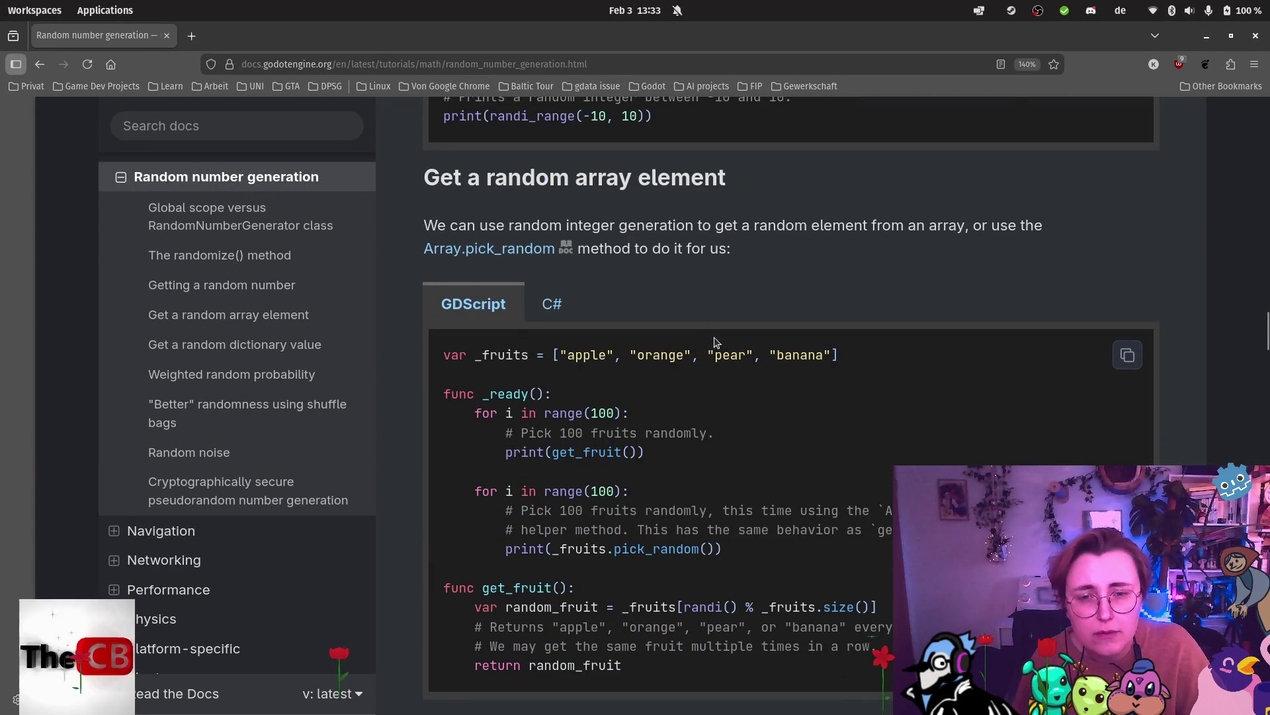
left_click(562, 311)
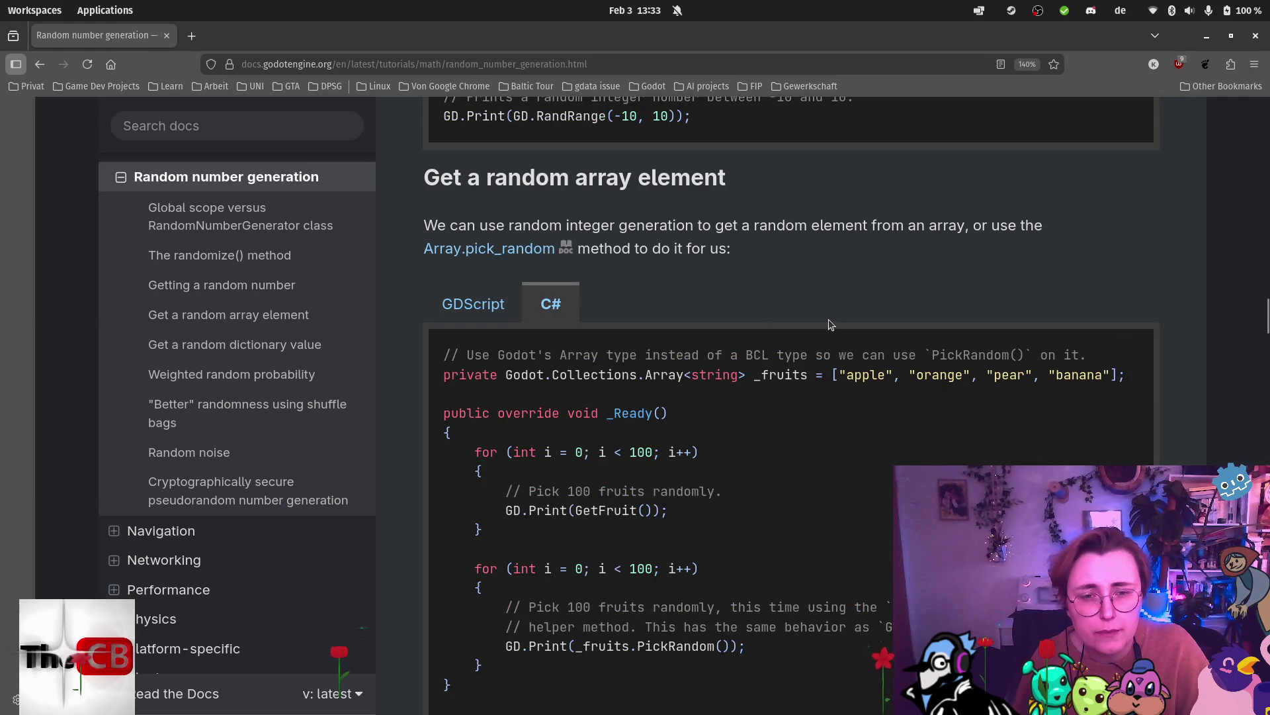
scroll(831, 324, "down", 5)
scroll(831, 325, "down", 4)
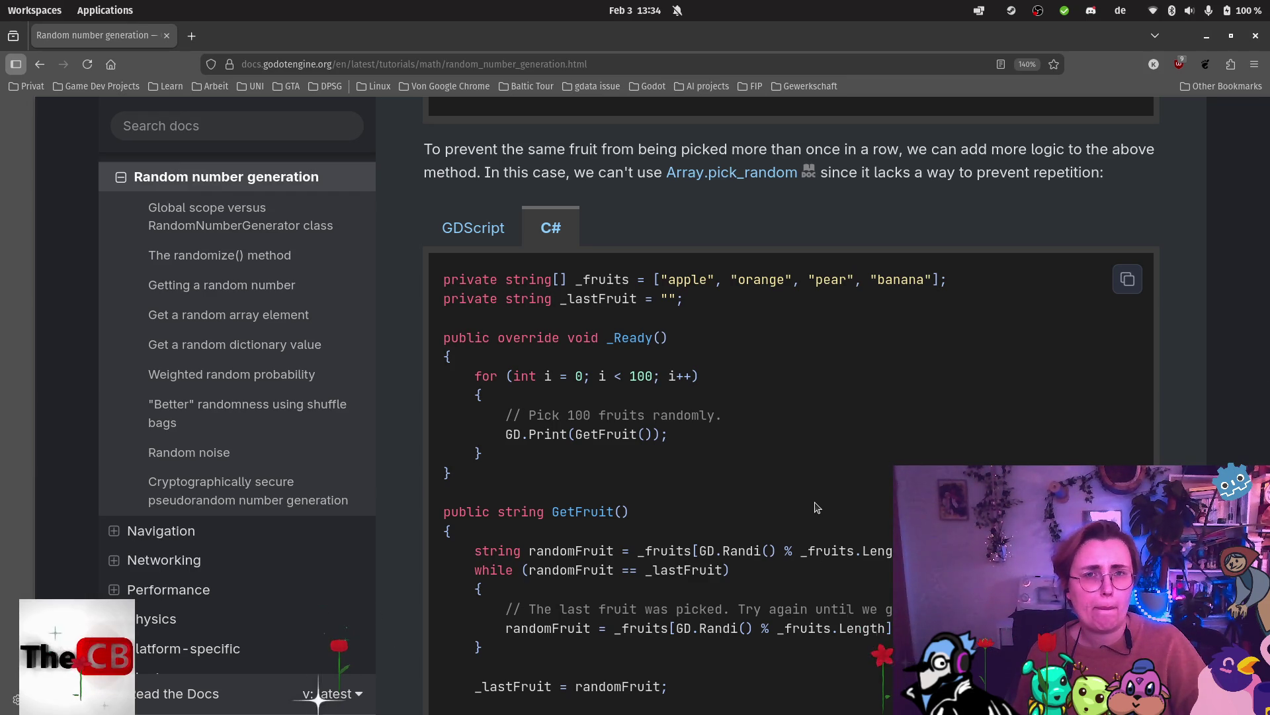
scroll(857, 482, "down", 5)
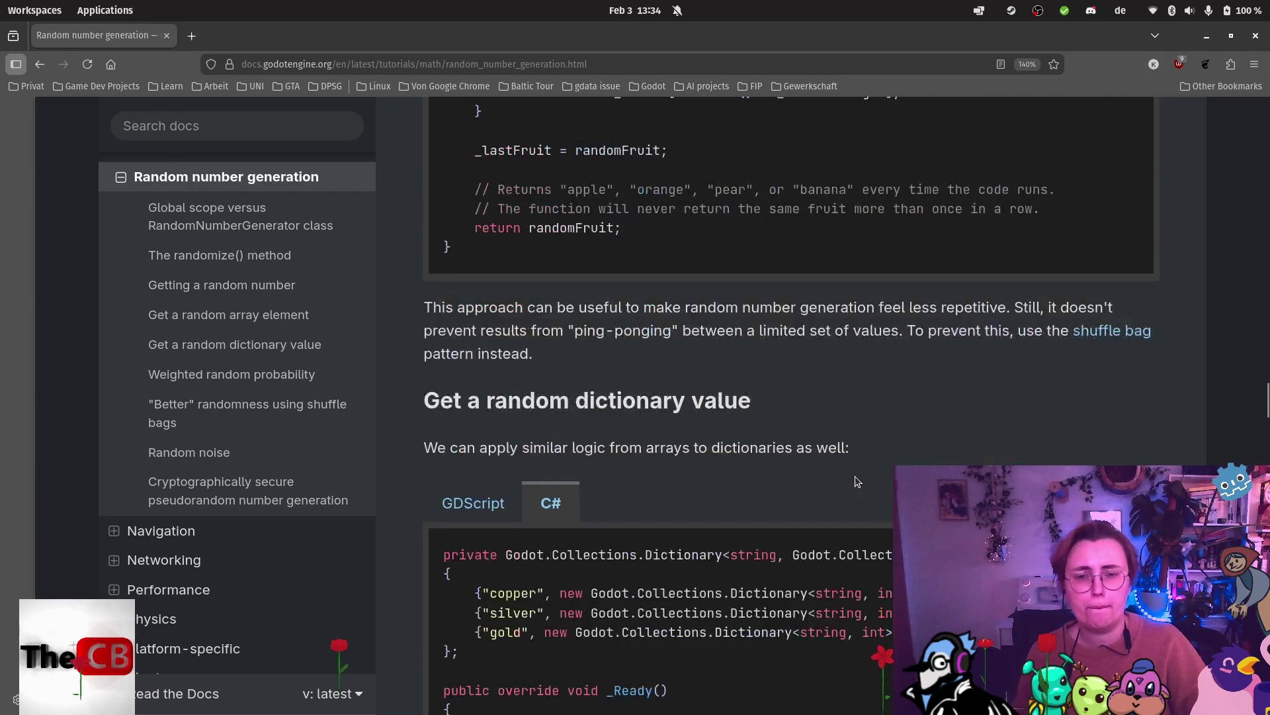
scroll(855, 475, "down", 3)
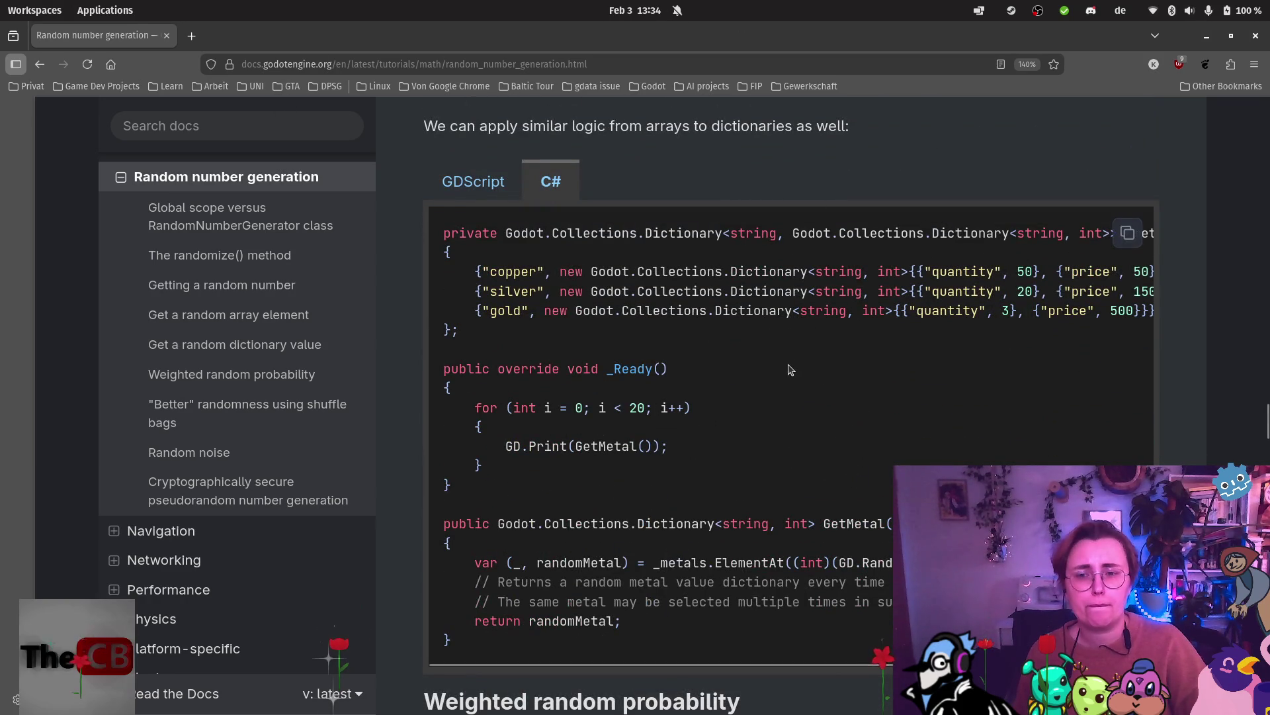
scroll(786, 368, "down", 4)
scroll(761, 374, "down", 8)
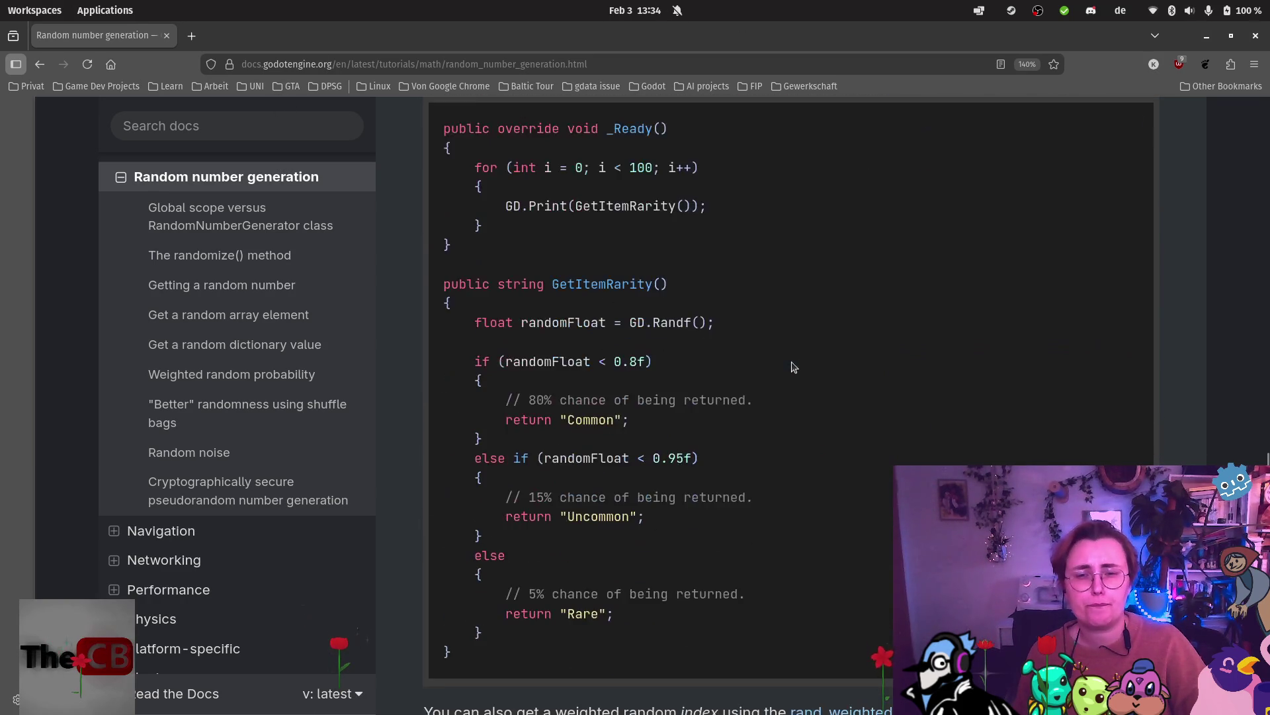
Search Google in a new tab for 'c# how to generate object ids for persistence'.
key("ctrl+t")
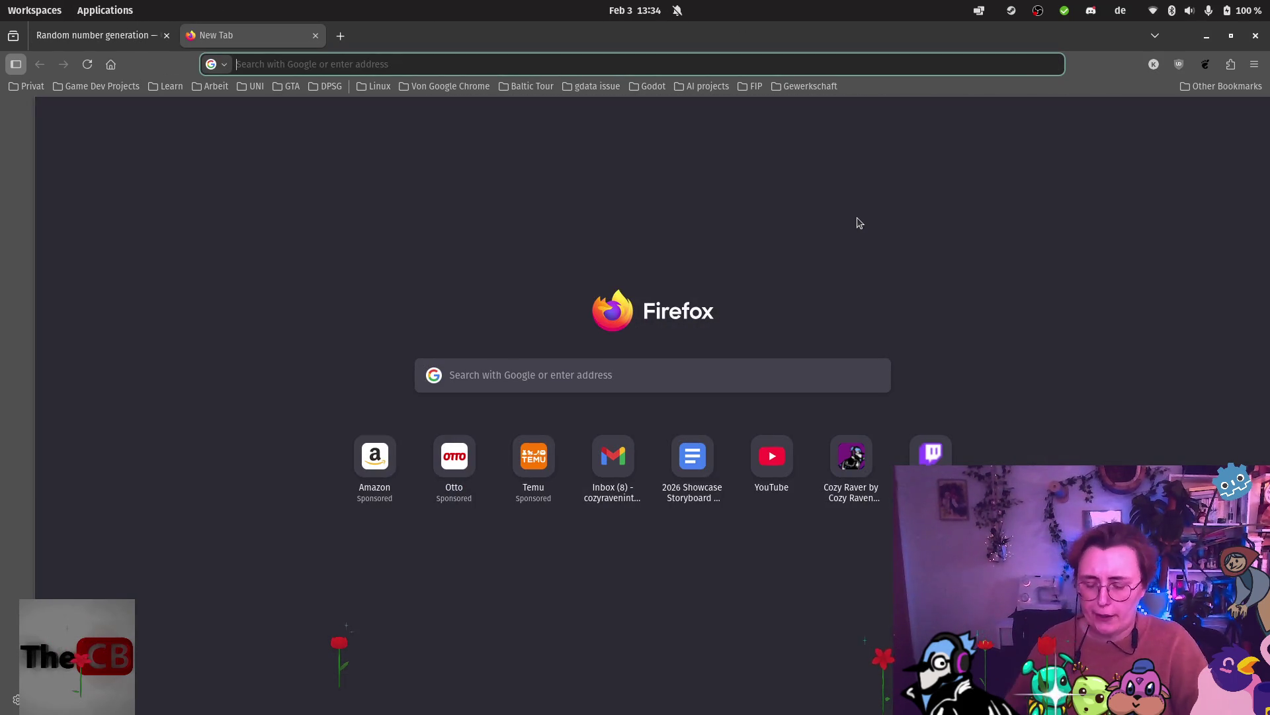
type("c# ")
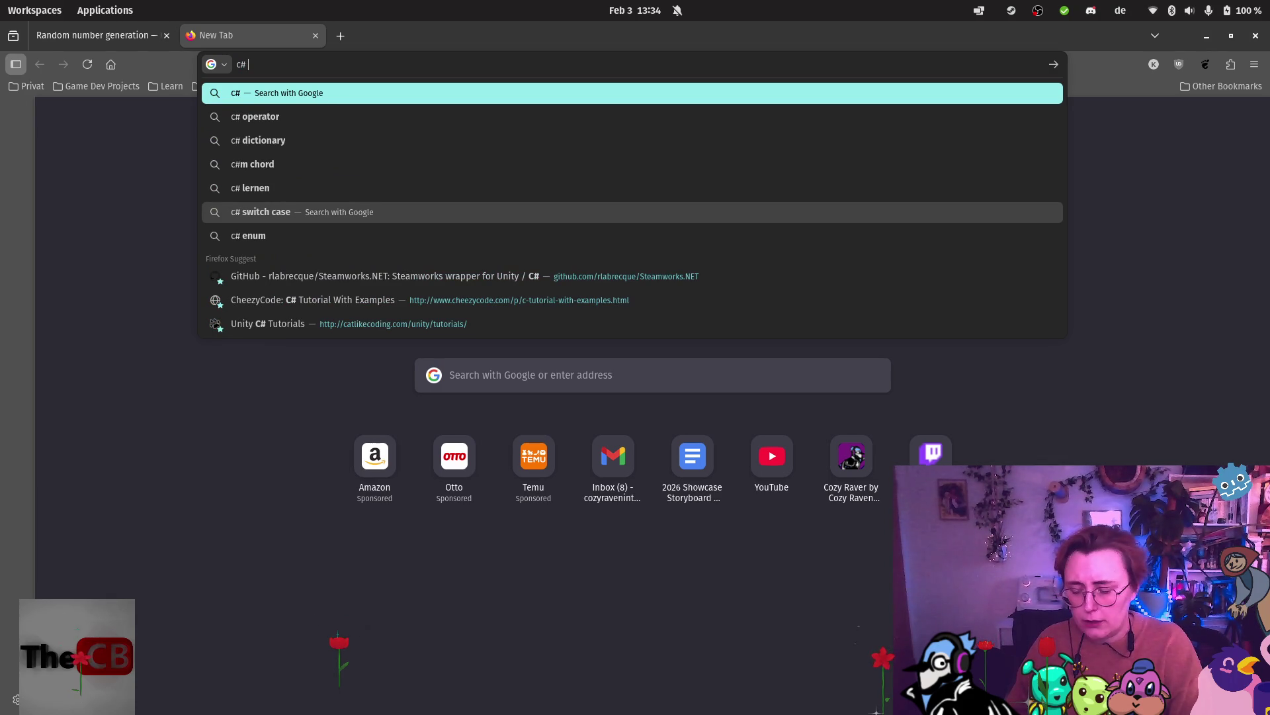
type("how to genr")
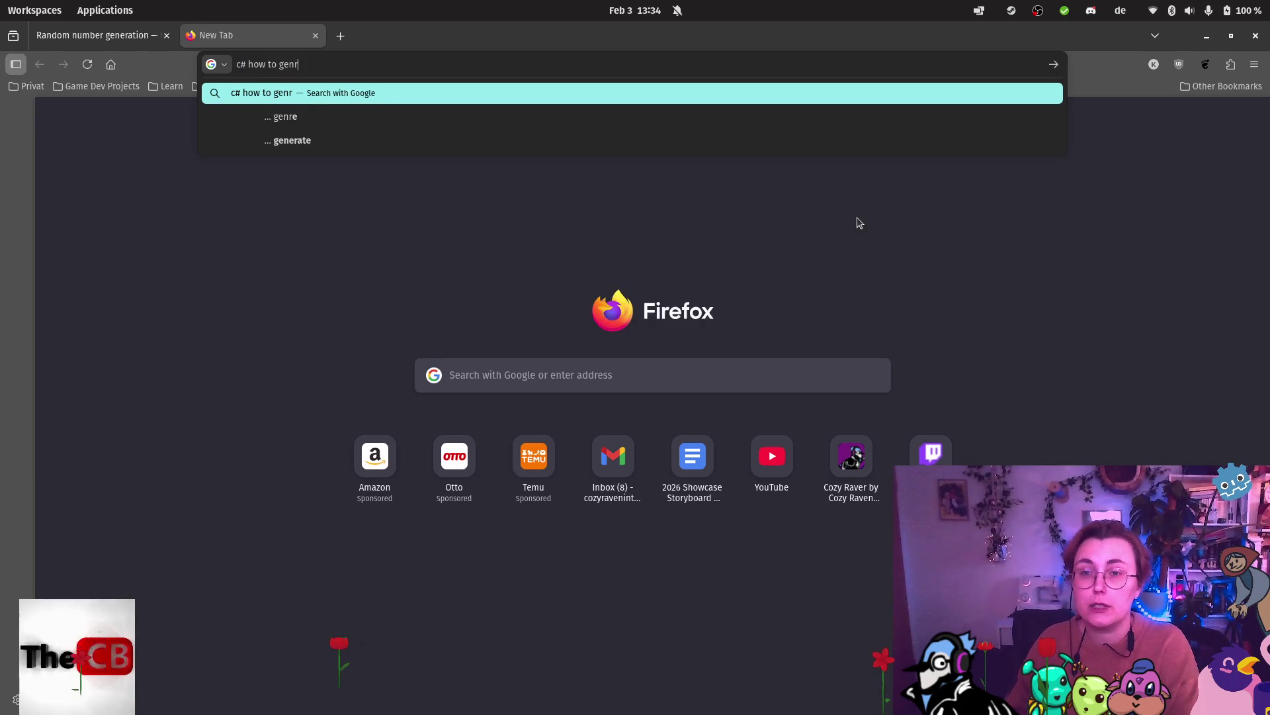
key("BackSpace")
type("erate ")
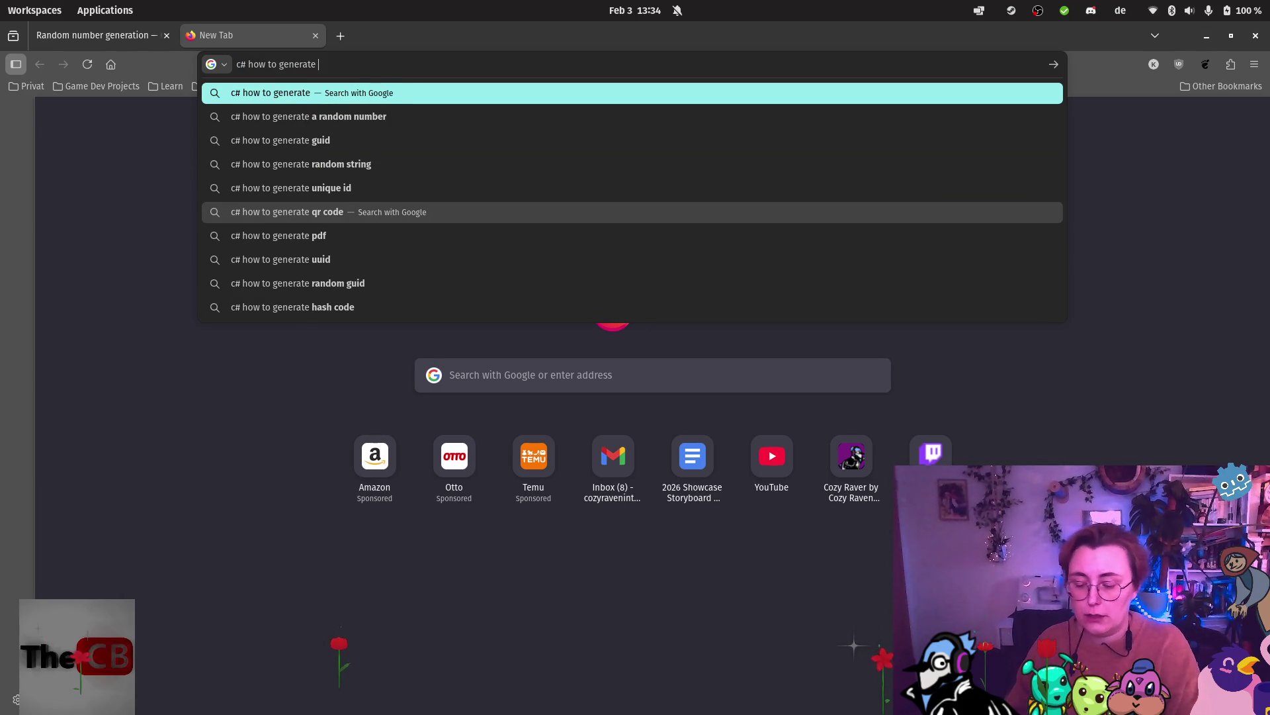
type("object i")
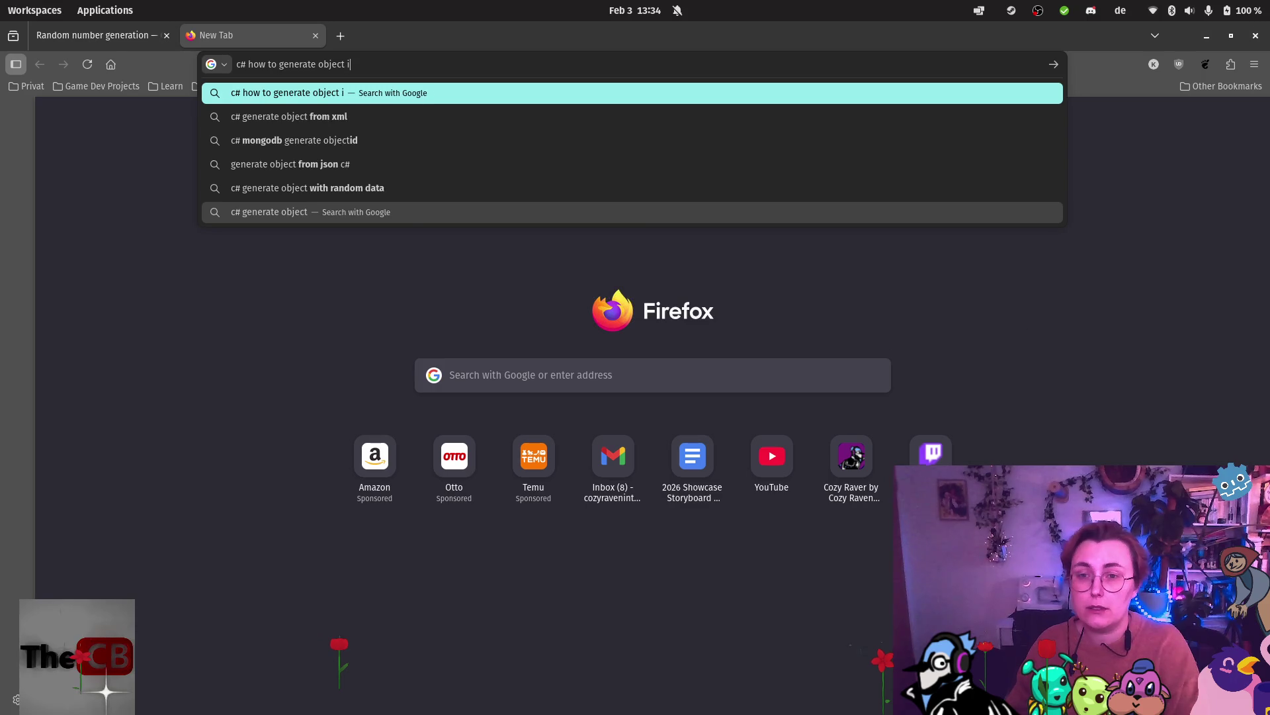
type("ds for per")
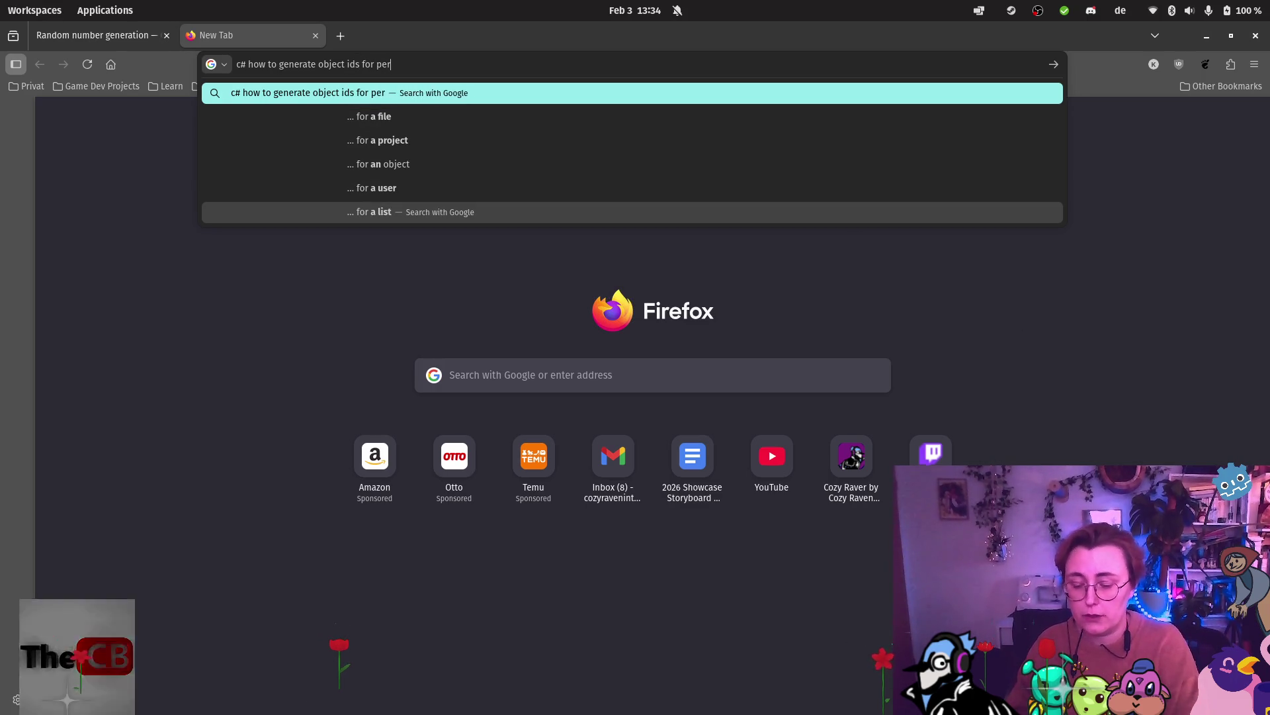
type("sistence")
key("Return")
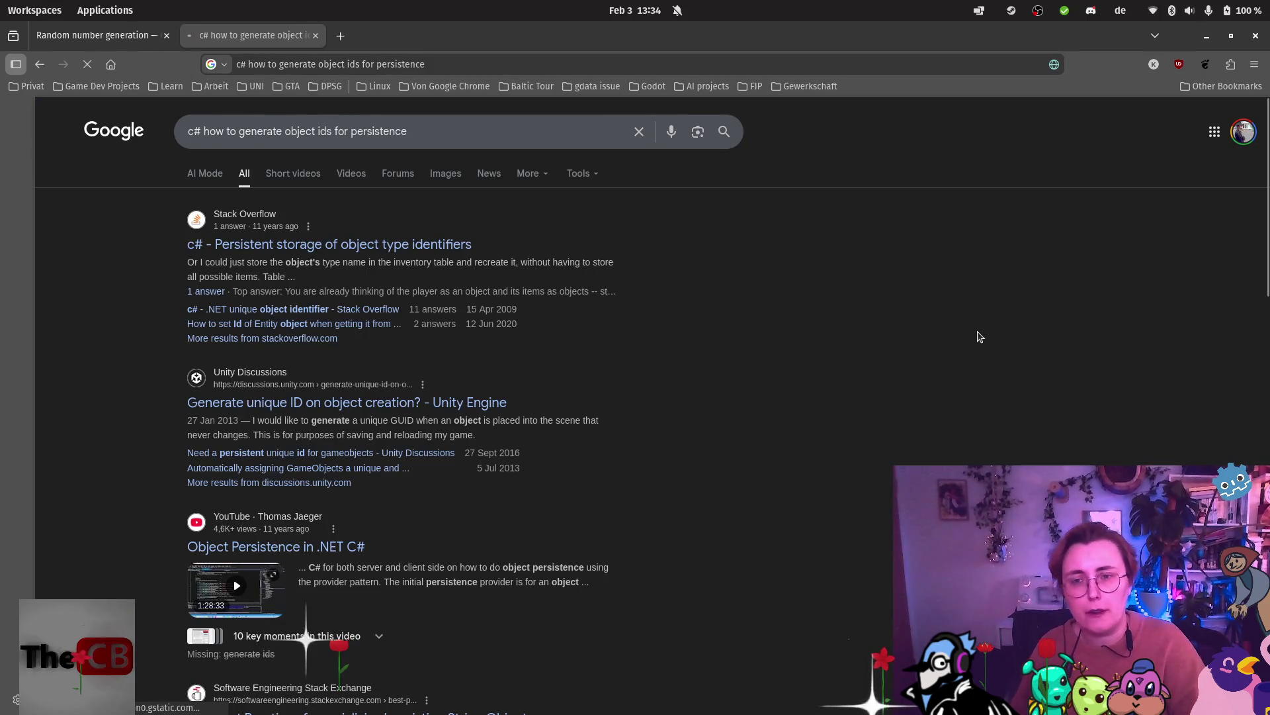
Look at the Stack Overflow result, return to the results, and open another empty tab.
left_click(440, 244)
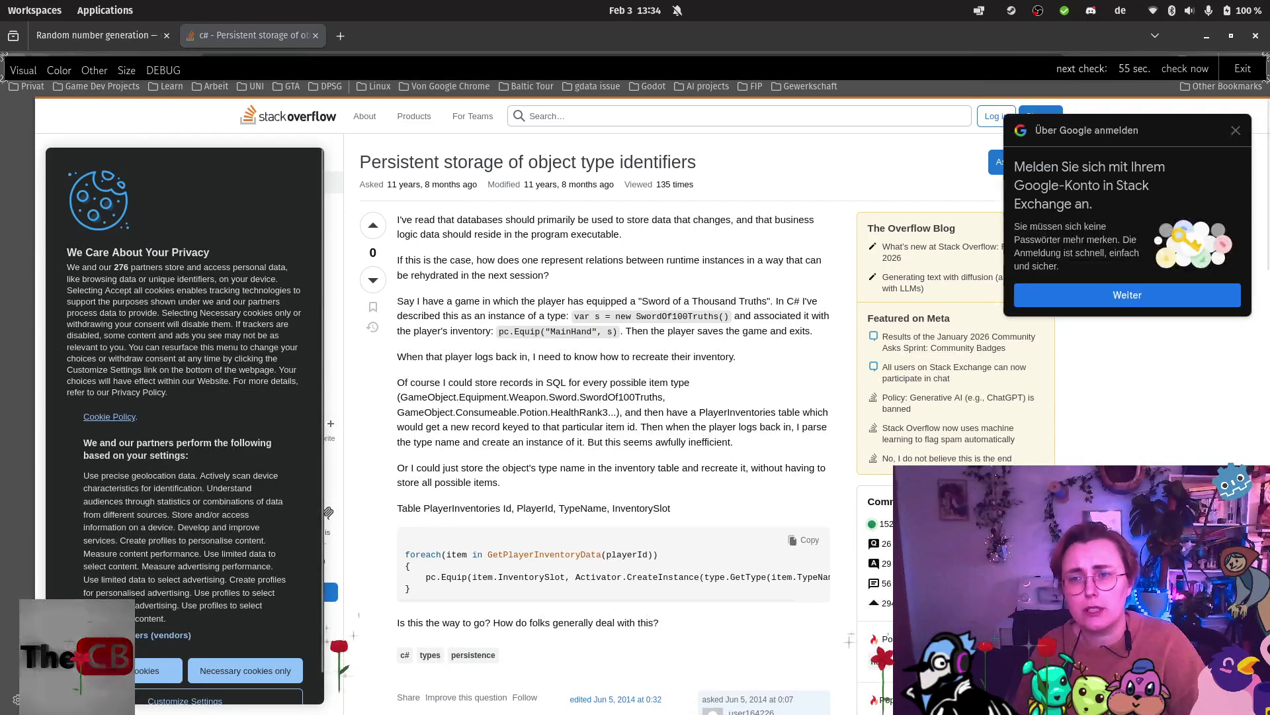
key("alt+Left")
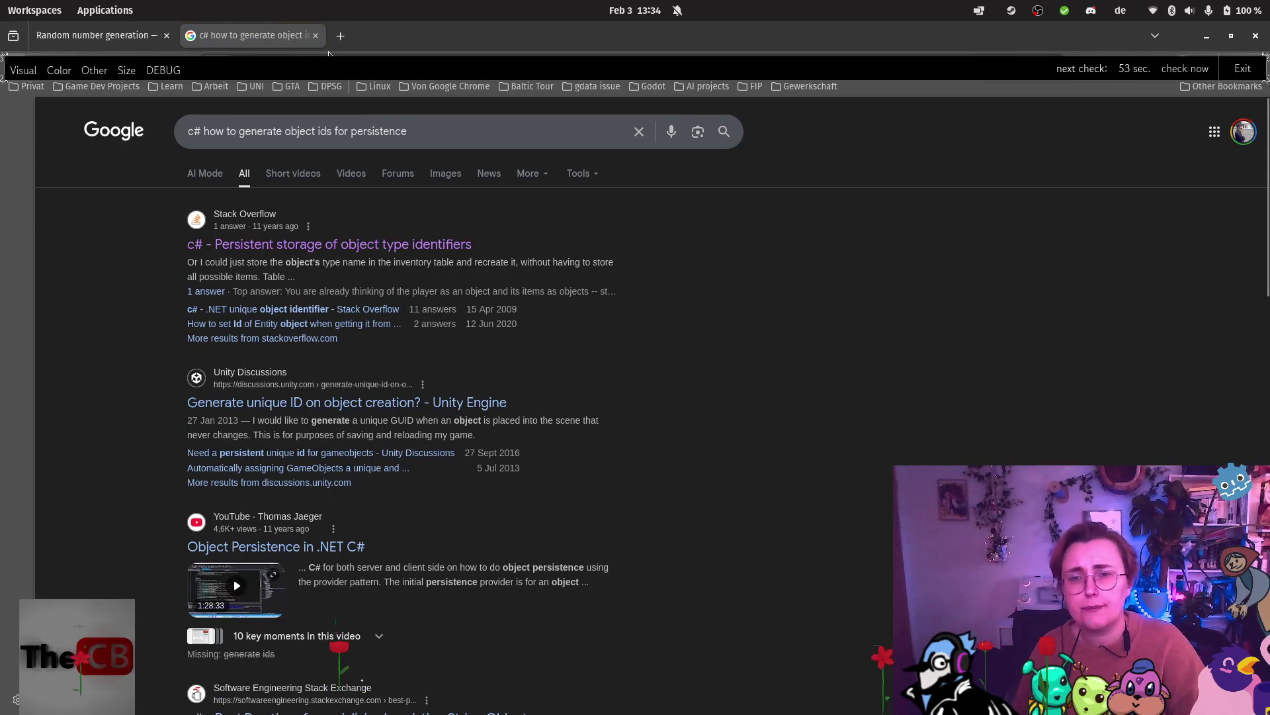
left_click(340, 36)
Search 'godot how to generate random long id' and open the Godot Docs Random number generation page.
type("ot")
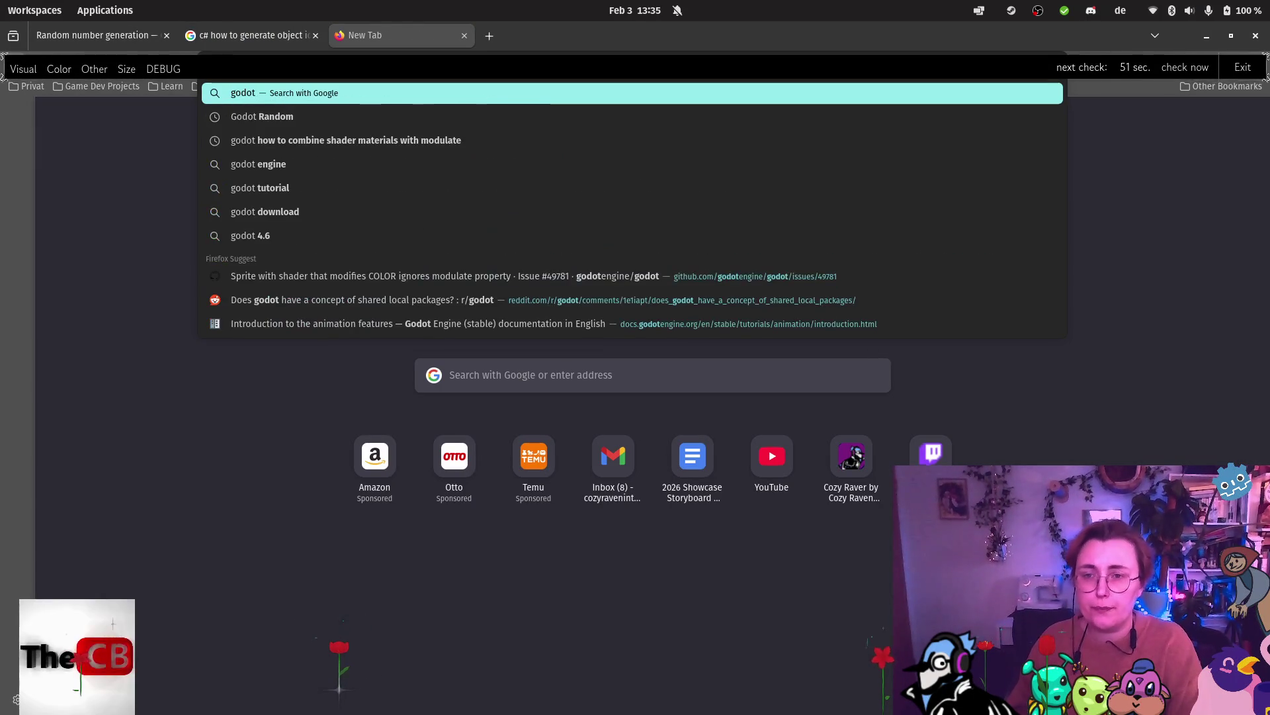
type(" how to generate ")
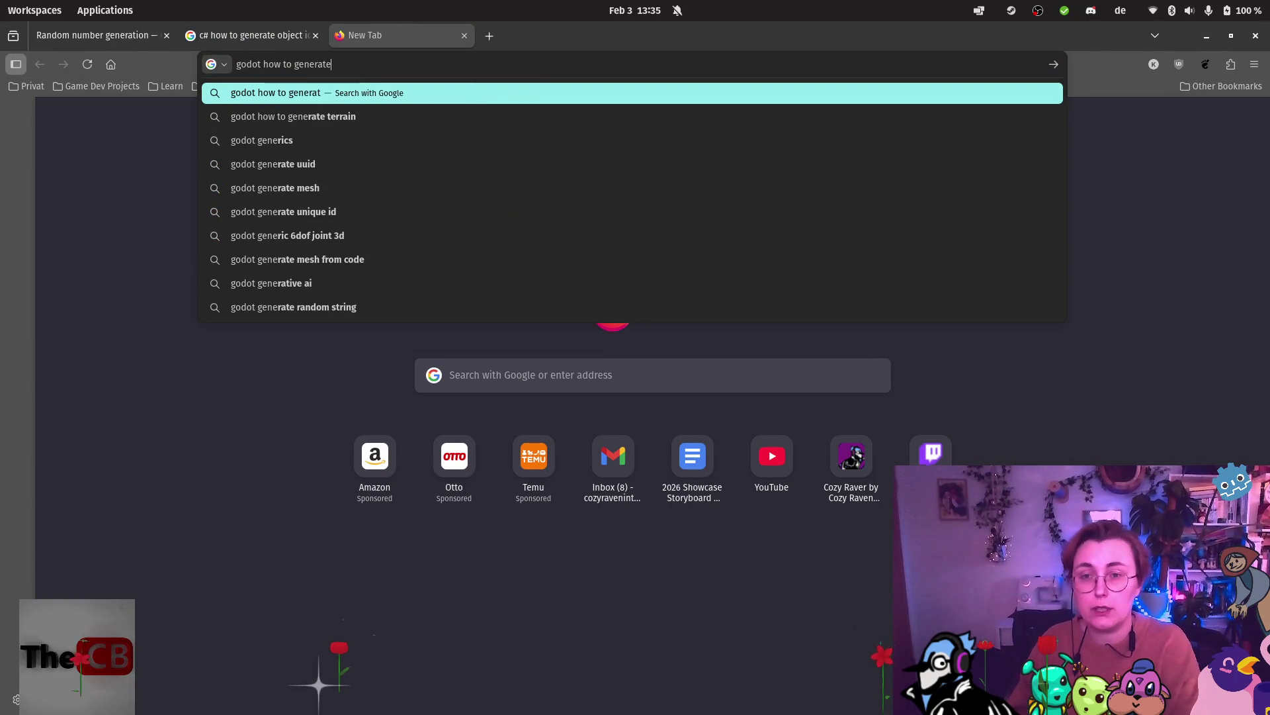
type("rando")
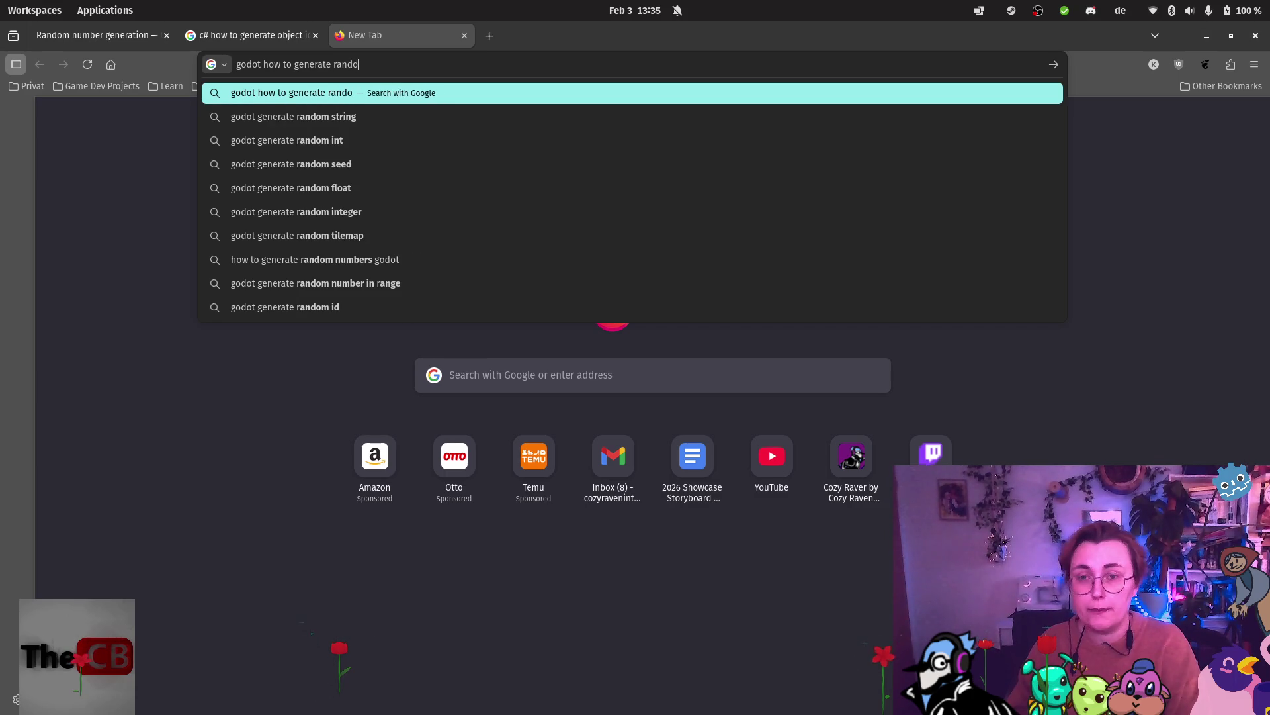
type("m long id")
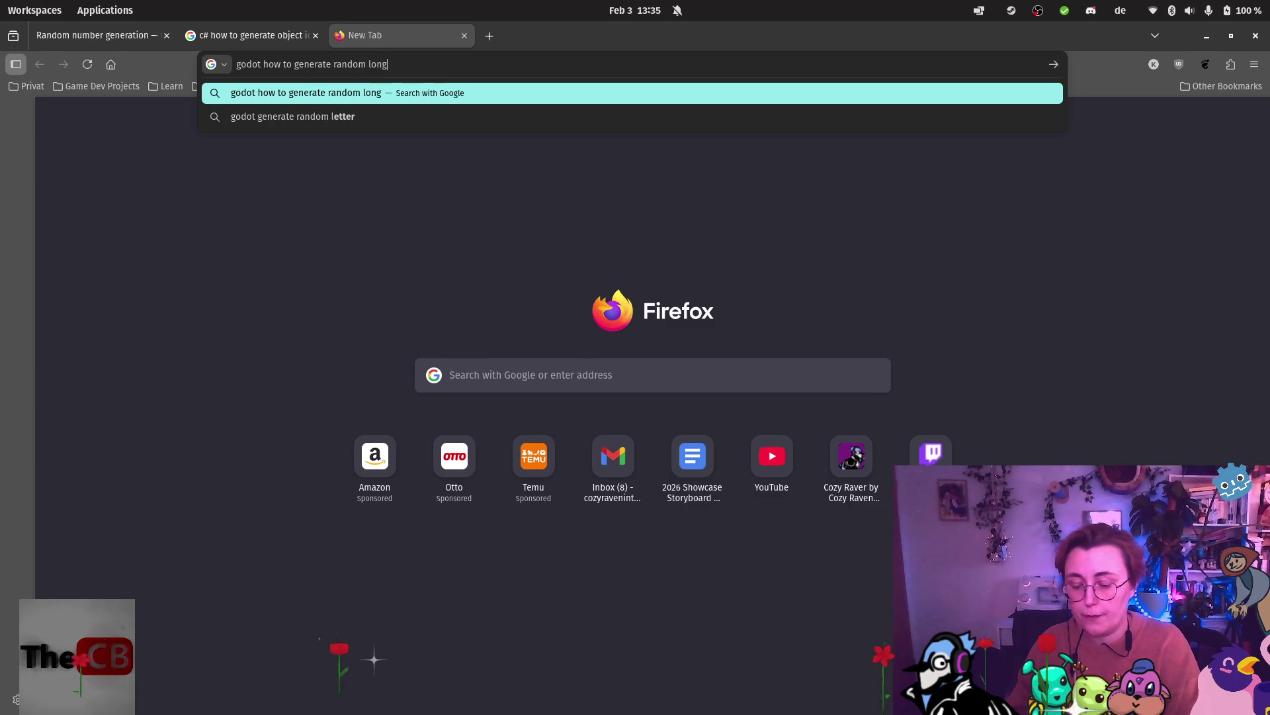
key("Return")
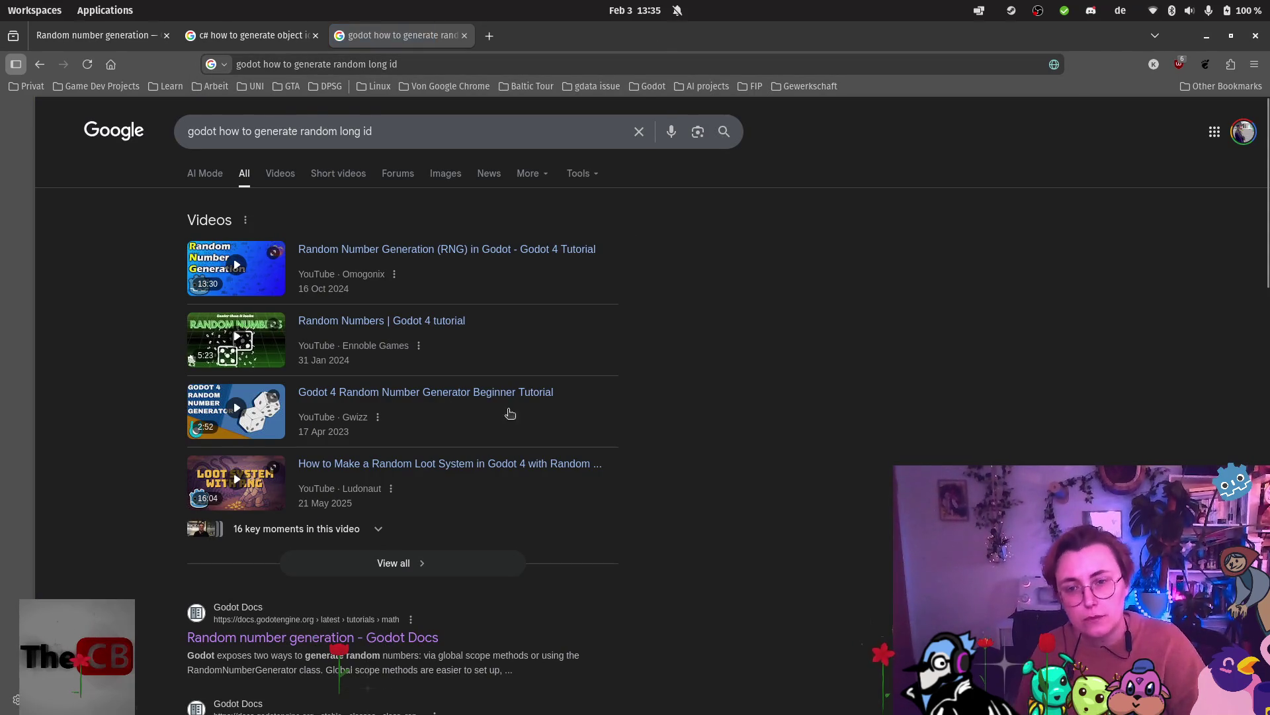
scroll(400, 501, "down", 3)
left_click(400, 489)
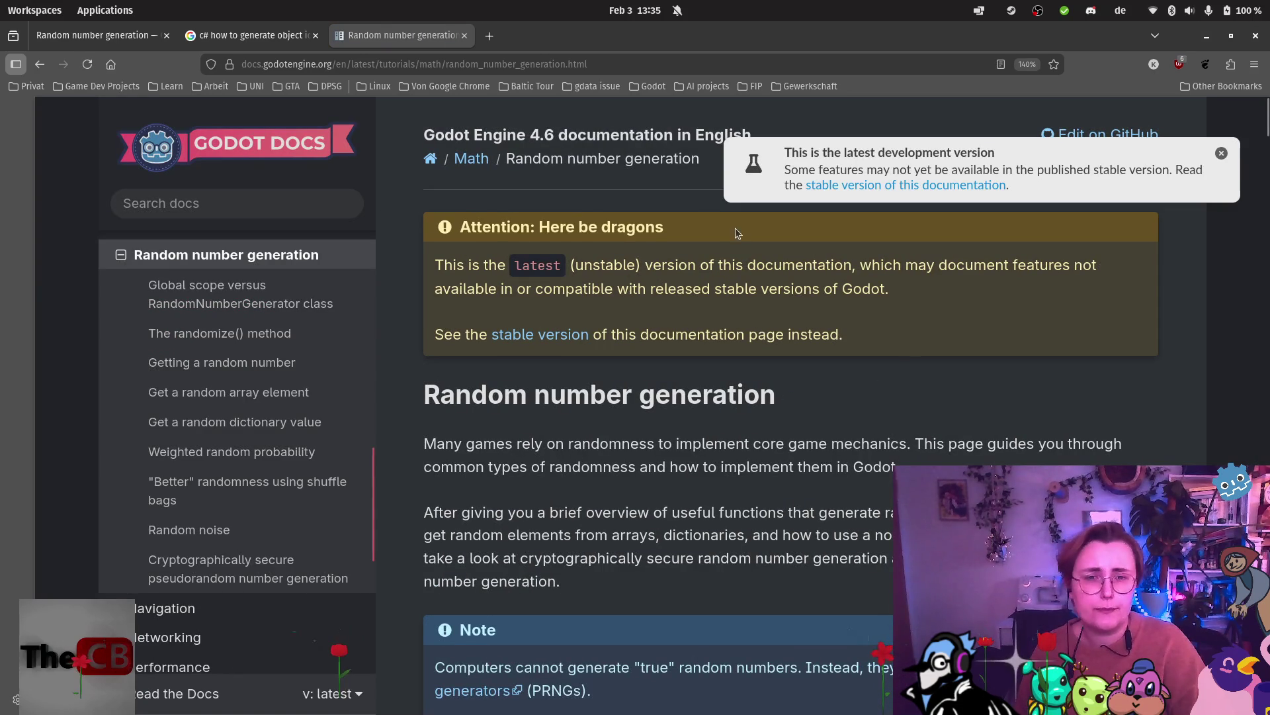
Scroll down the Random number generation guide and switch its code examples to C#.
scroll(808, 343, "down", 2)
scroll(808, 344, "down", 4)
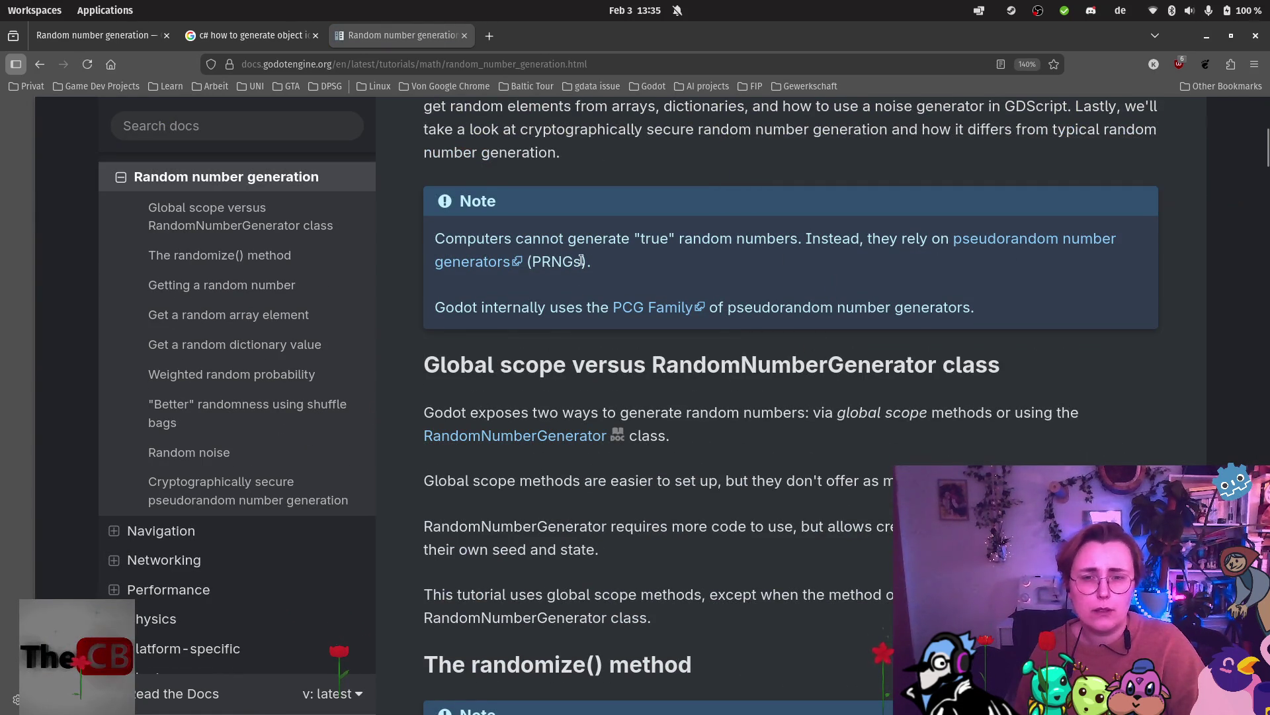
scroll(749, 315, "down", 6)
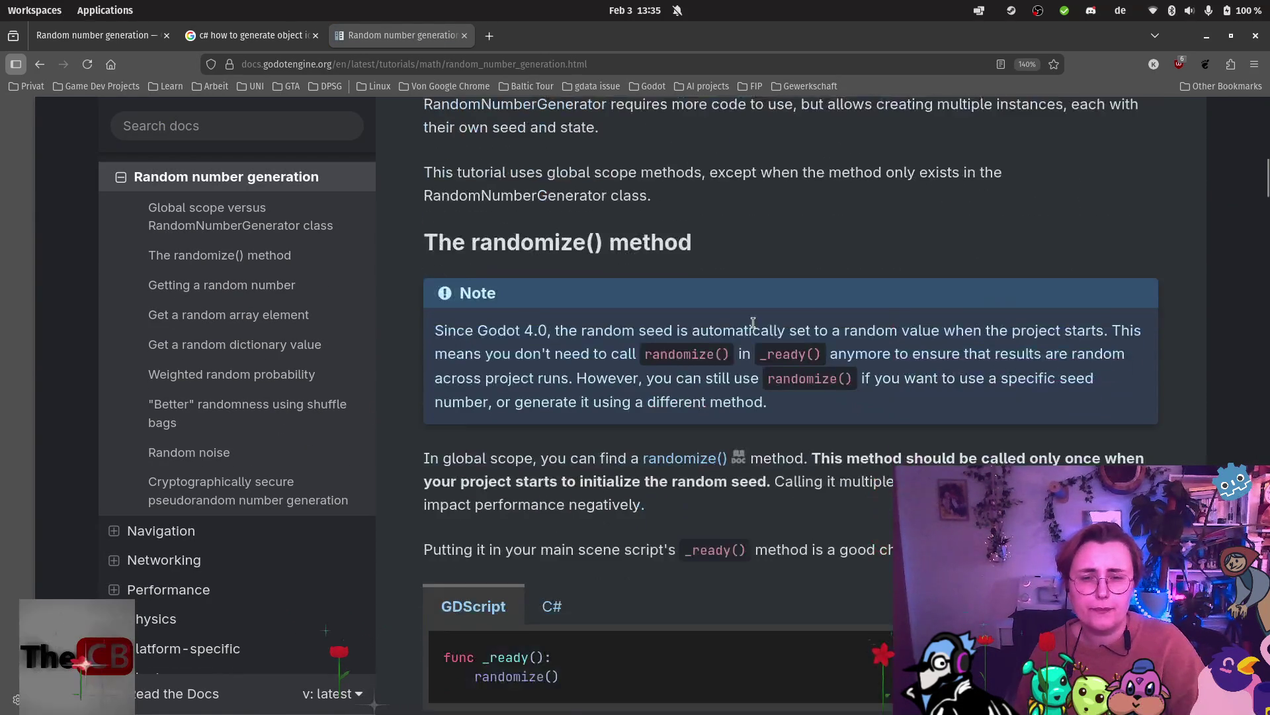
scroll(900, 278, "down", 2)
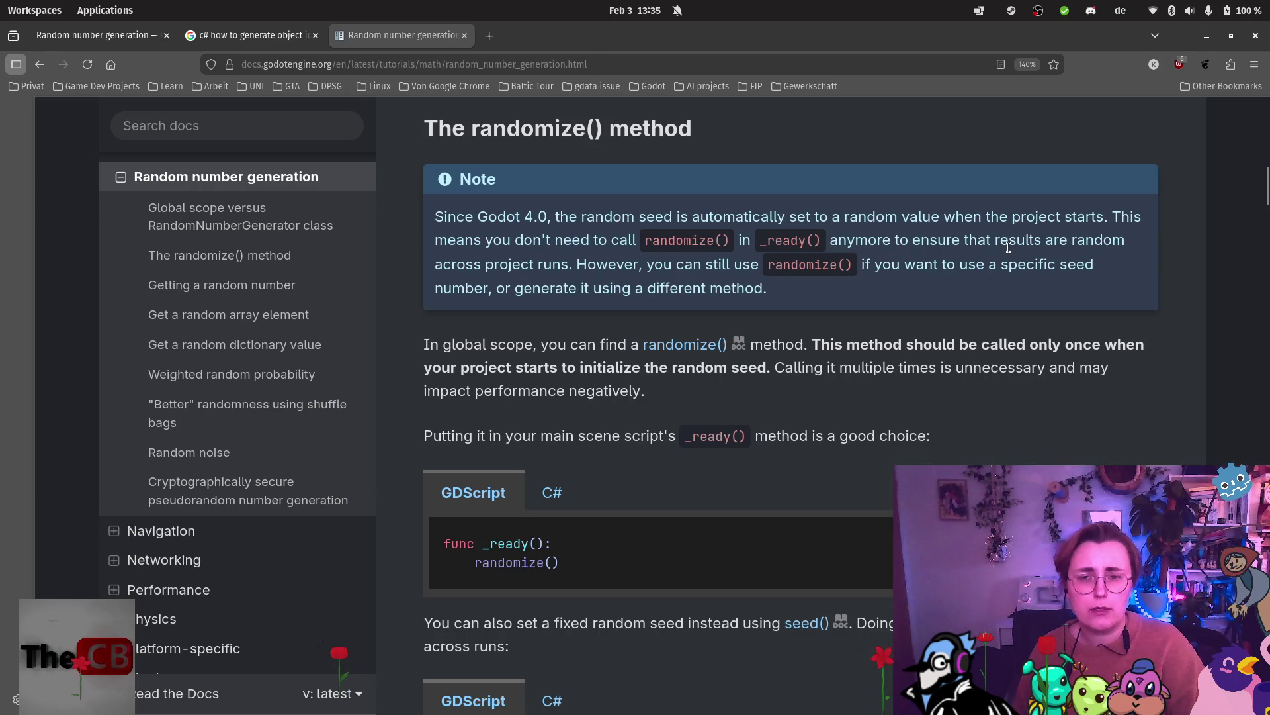
scroll(1009, 246, "down", 3)
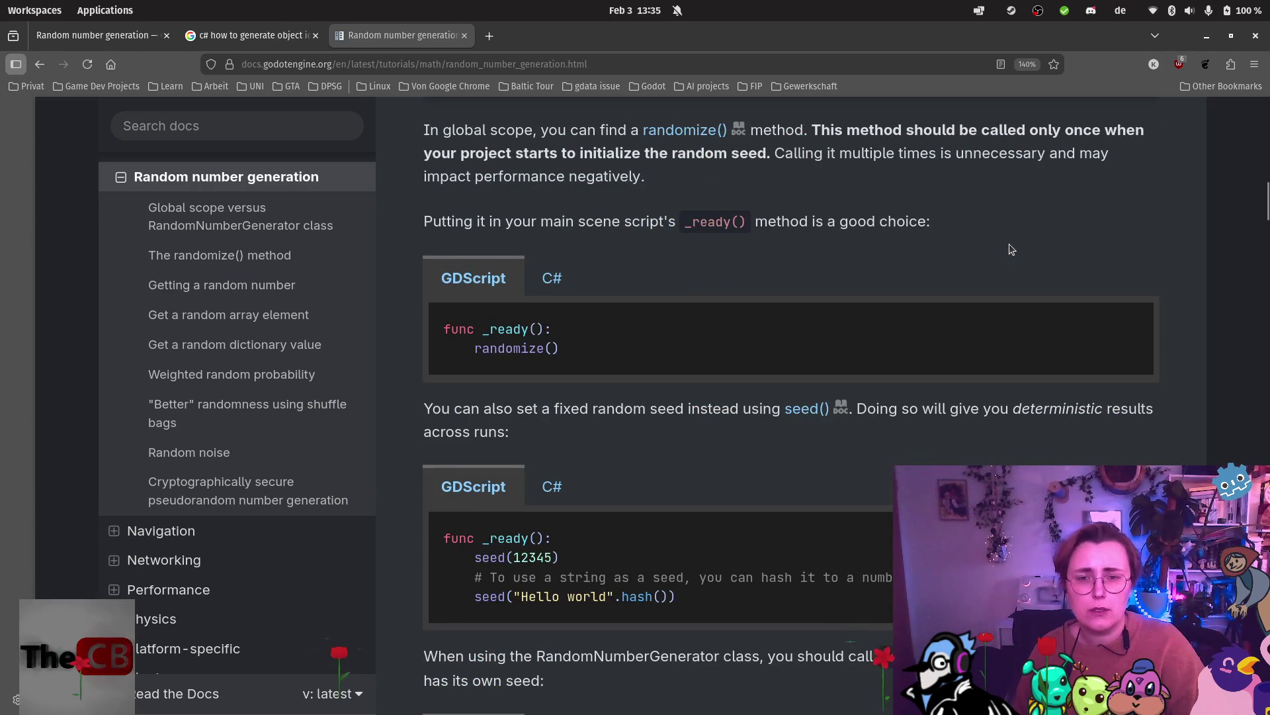
scroll(1009, 245, "down", 3)
scroll(778, 256, "up", 3)
scroll(779, 257, "down", 6)
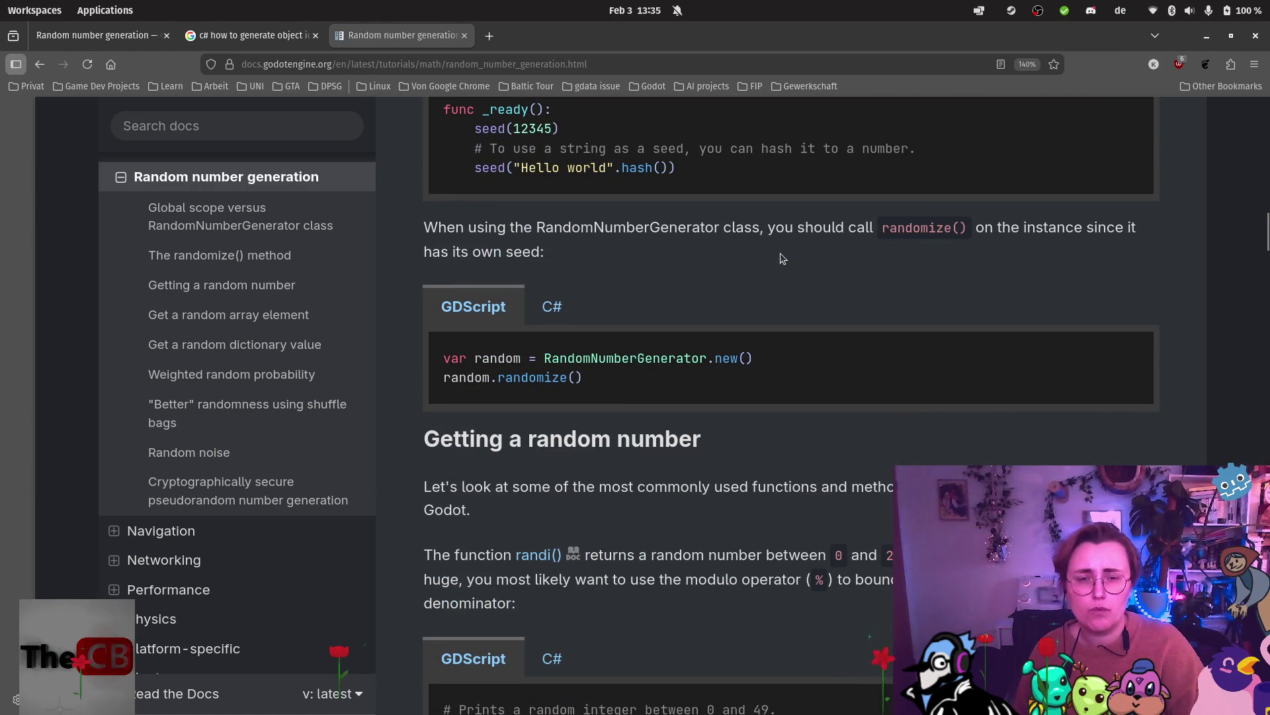
left_click(536, 311)
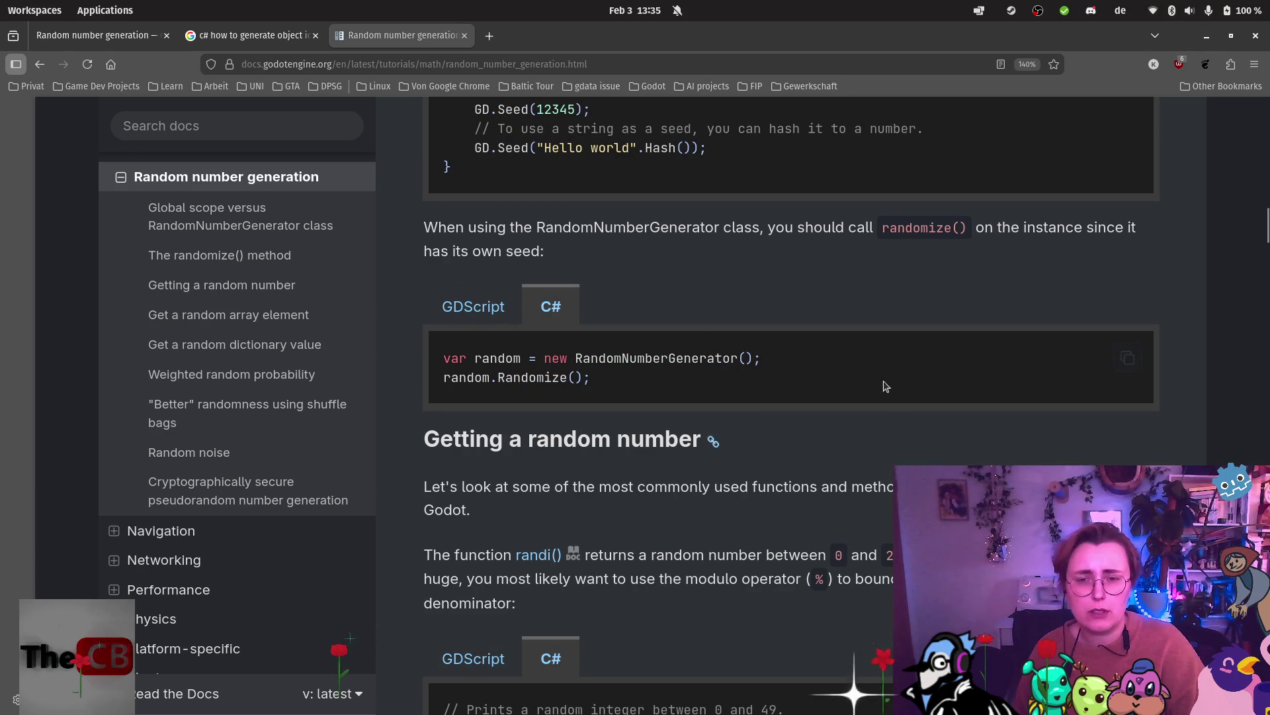
Read through the C# array and GetMetal dictionary examples down to Weighted random probability.
scroll(866, 366, "down", 5)
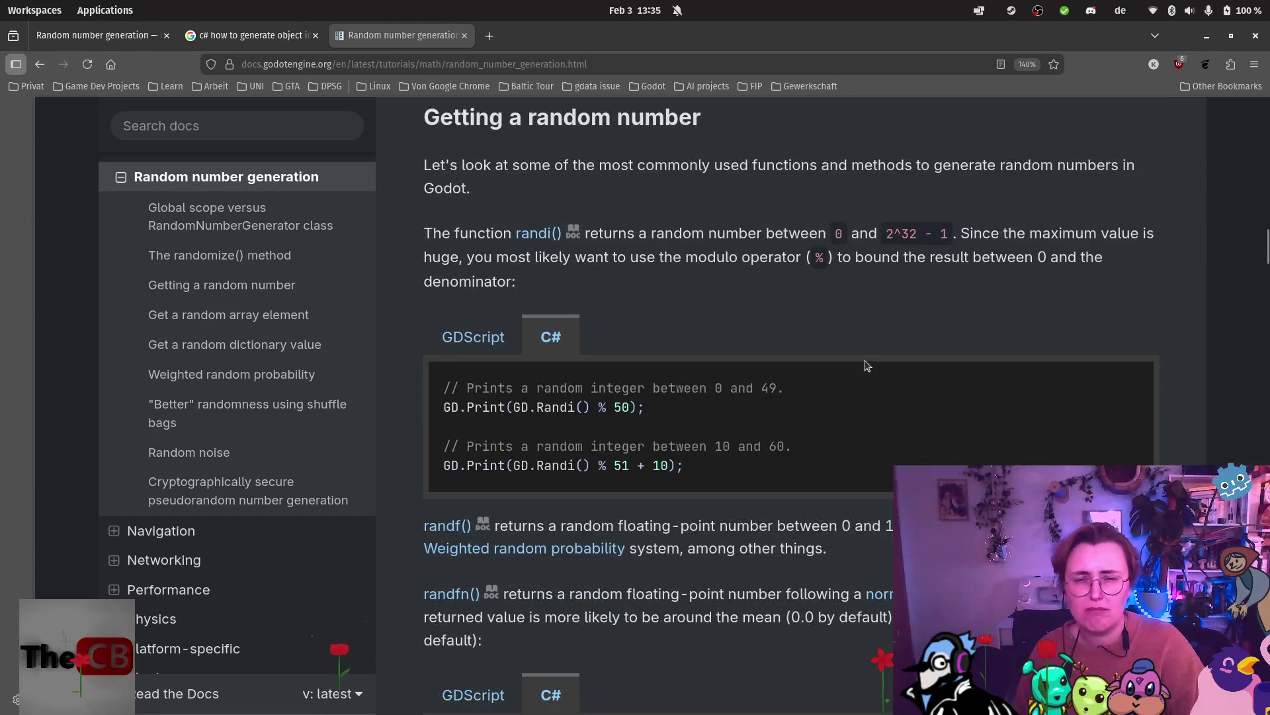
scroll(854, 350, "down", 5)
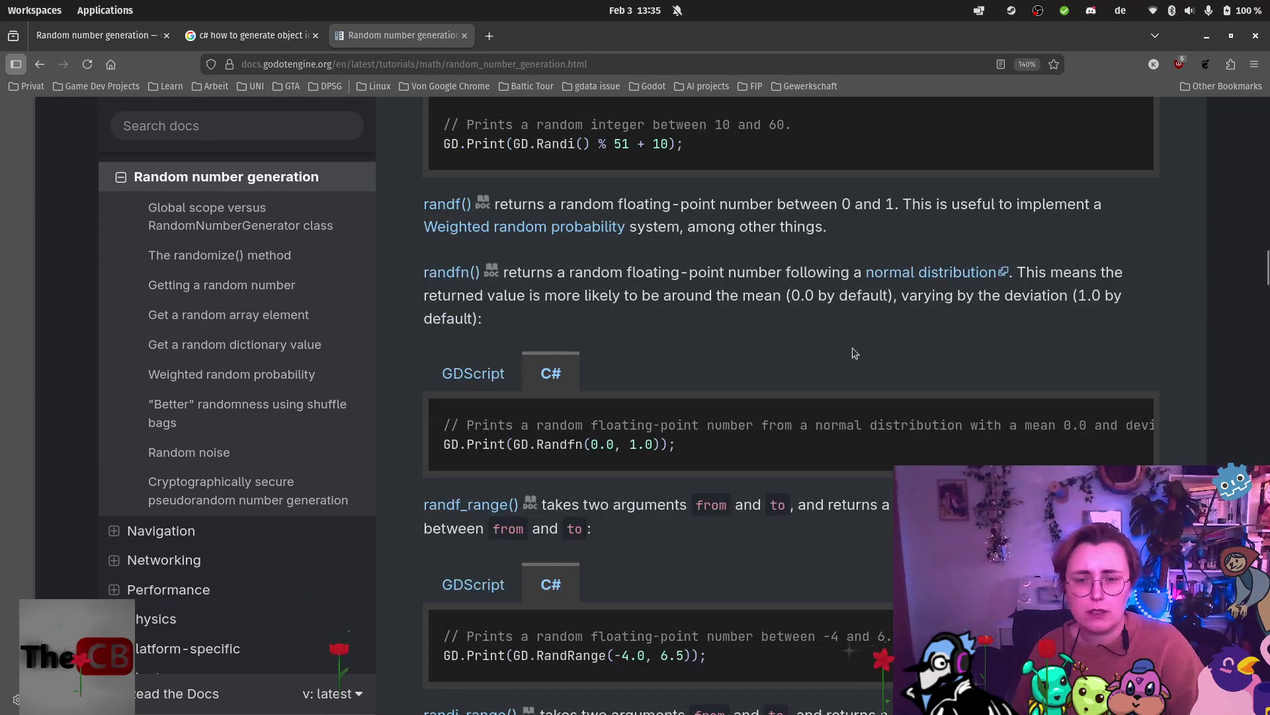
scroll(853, 351, "down", 2)
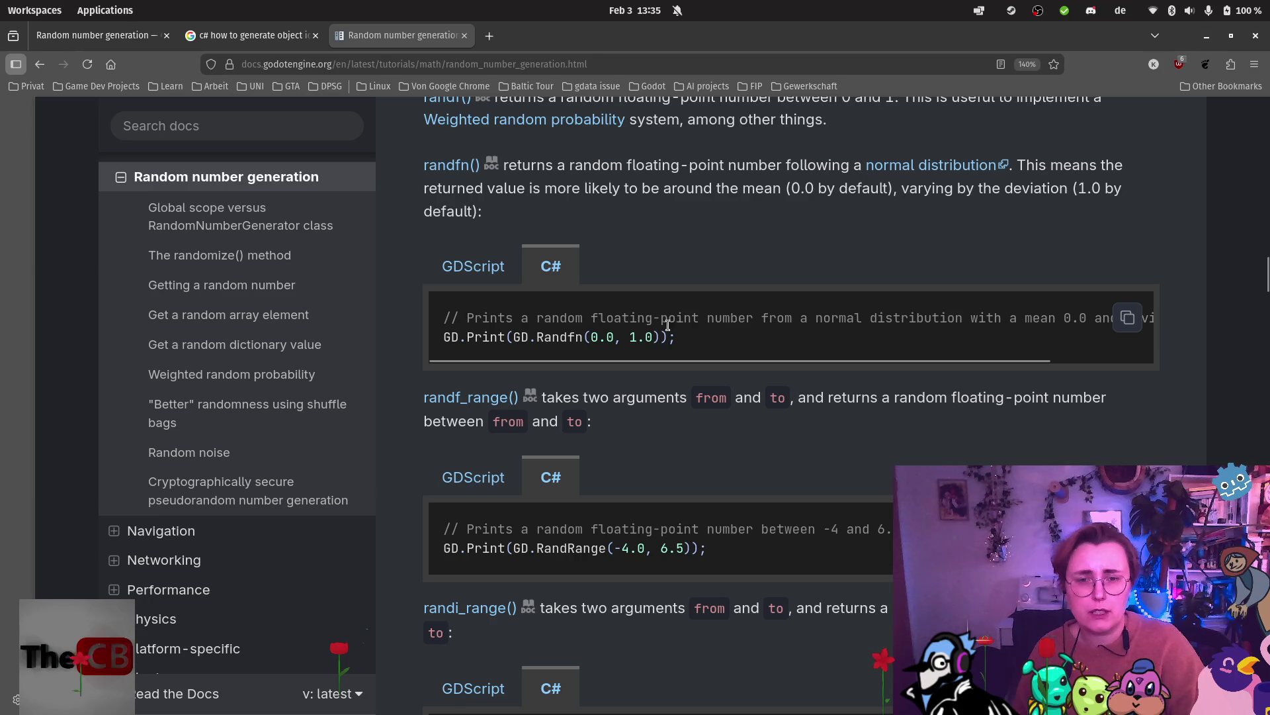
scroll(827, 363, "down", 6)
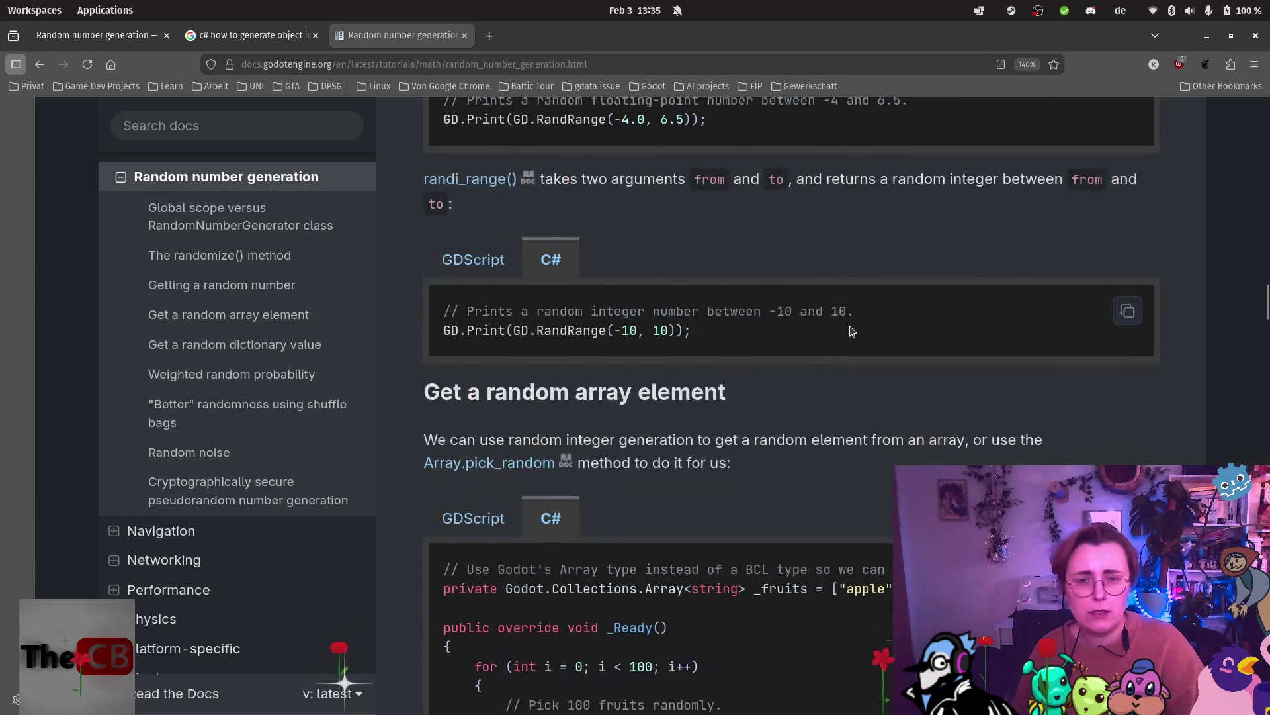
scroll(864, 295, "up", 5)
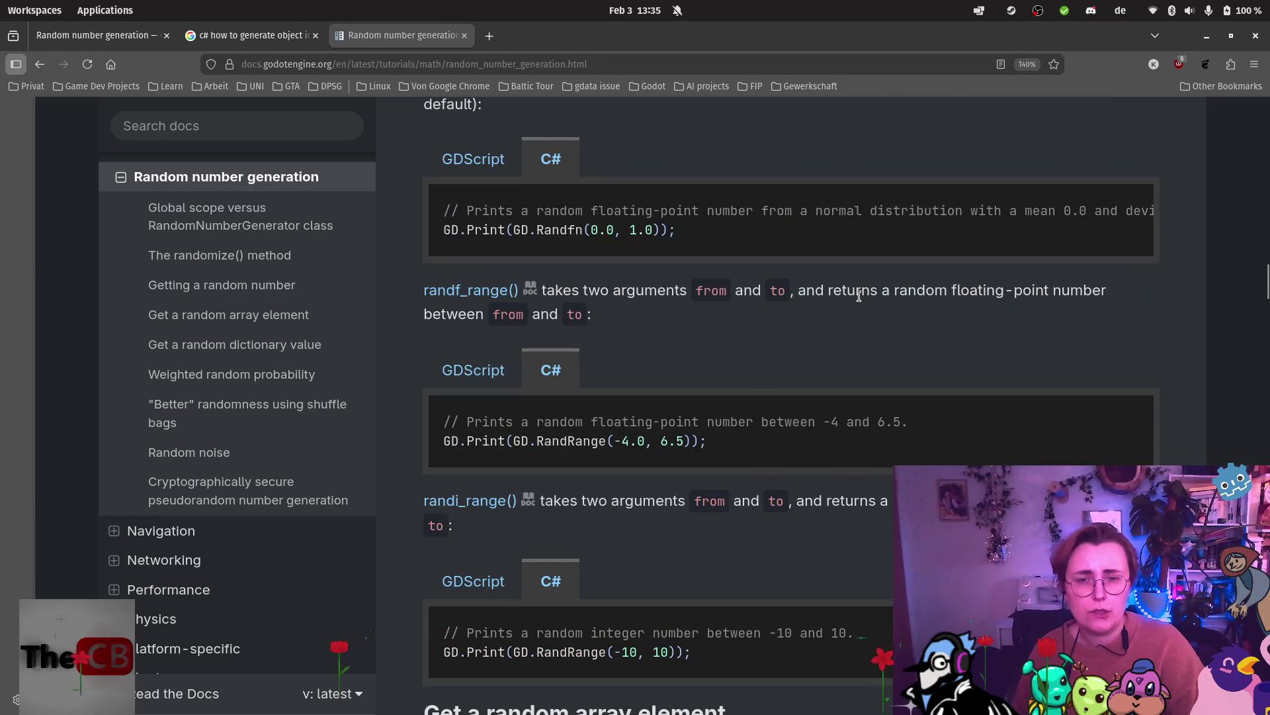
scroll(859, 299, "down", 8)
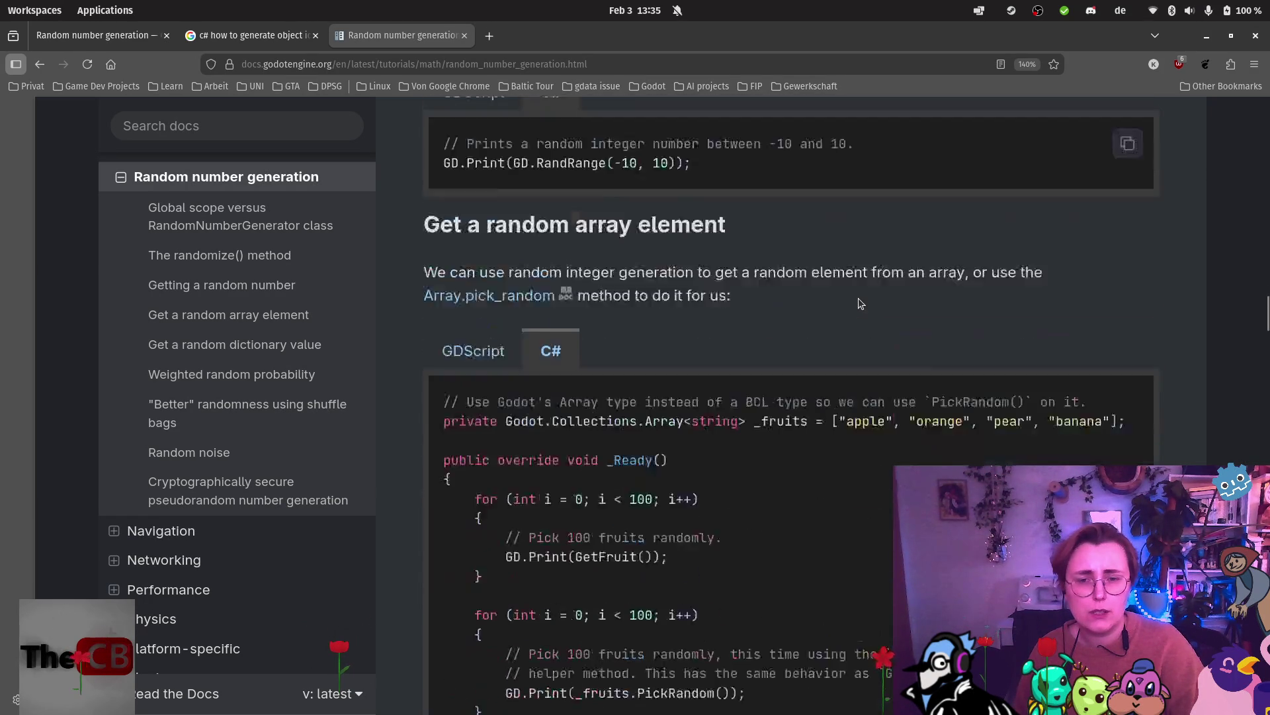
scroll(859, 303, "down", 5)
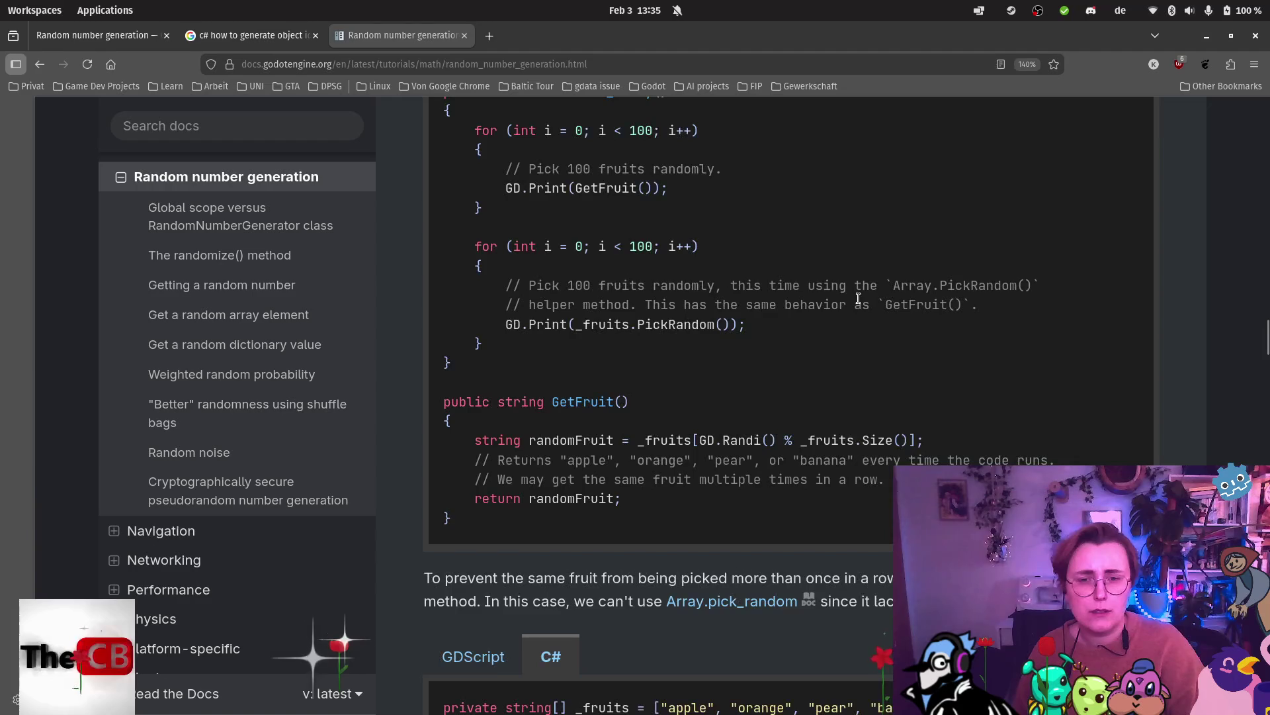
scroll(859, 303, "down", 4)
scroll(858, 303, "down", 6)
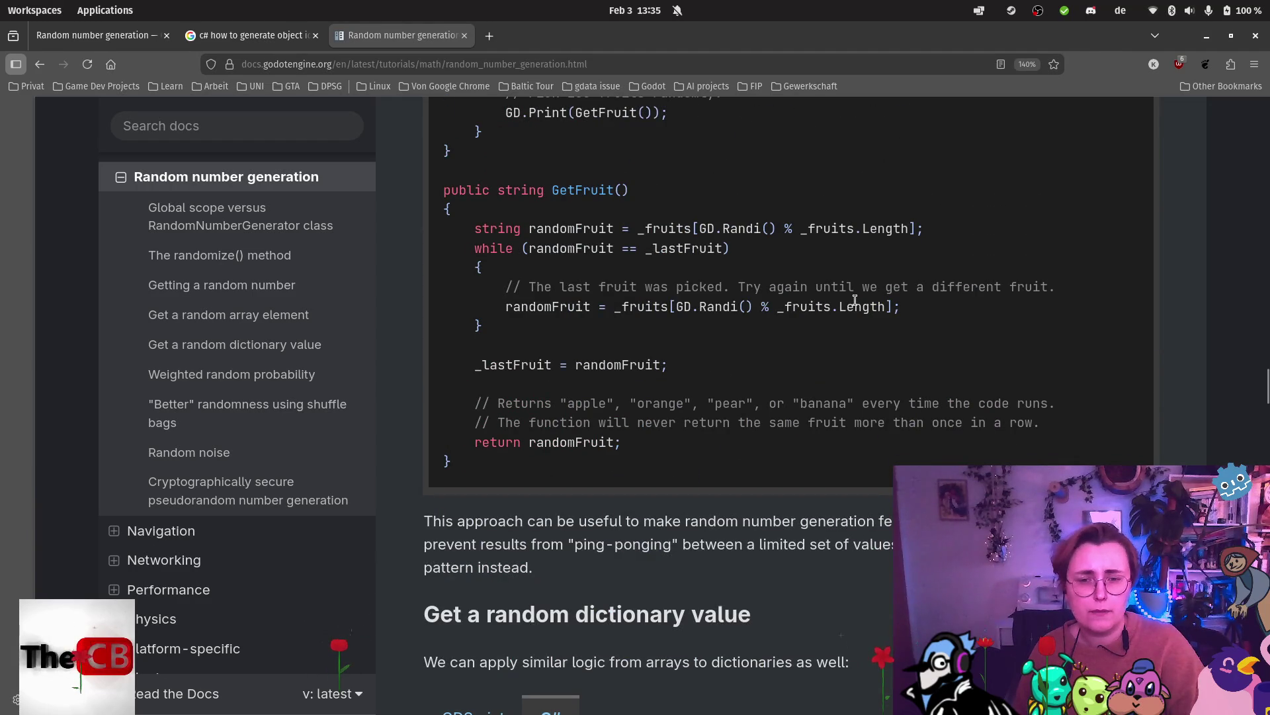
scroll(855, 301, "down", 8)
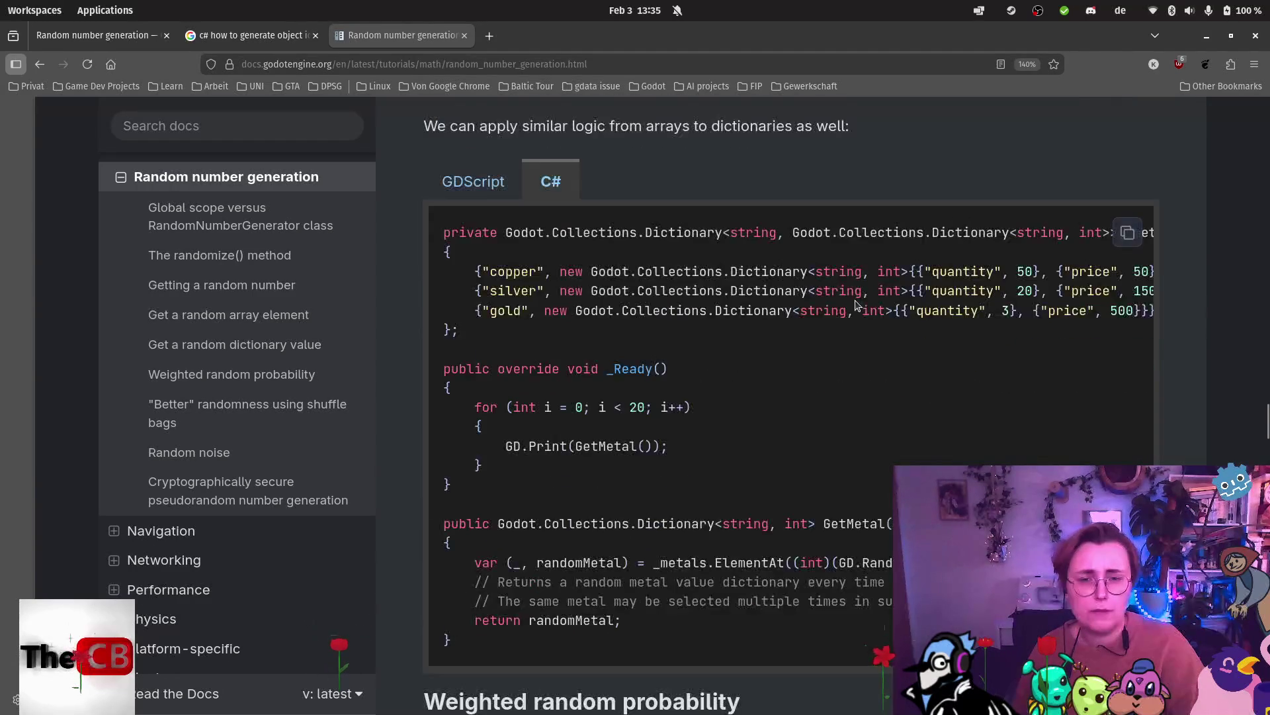
scroll(856, 305, "down", 3)
scroll(856, 304, "down", 2)
mouse_move(7, 476)
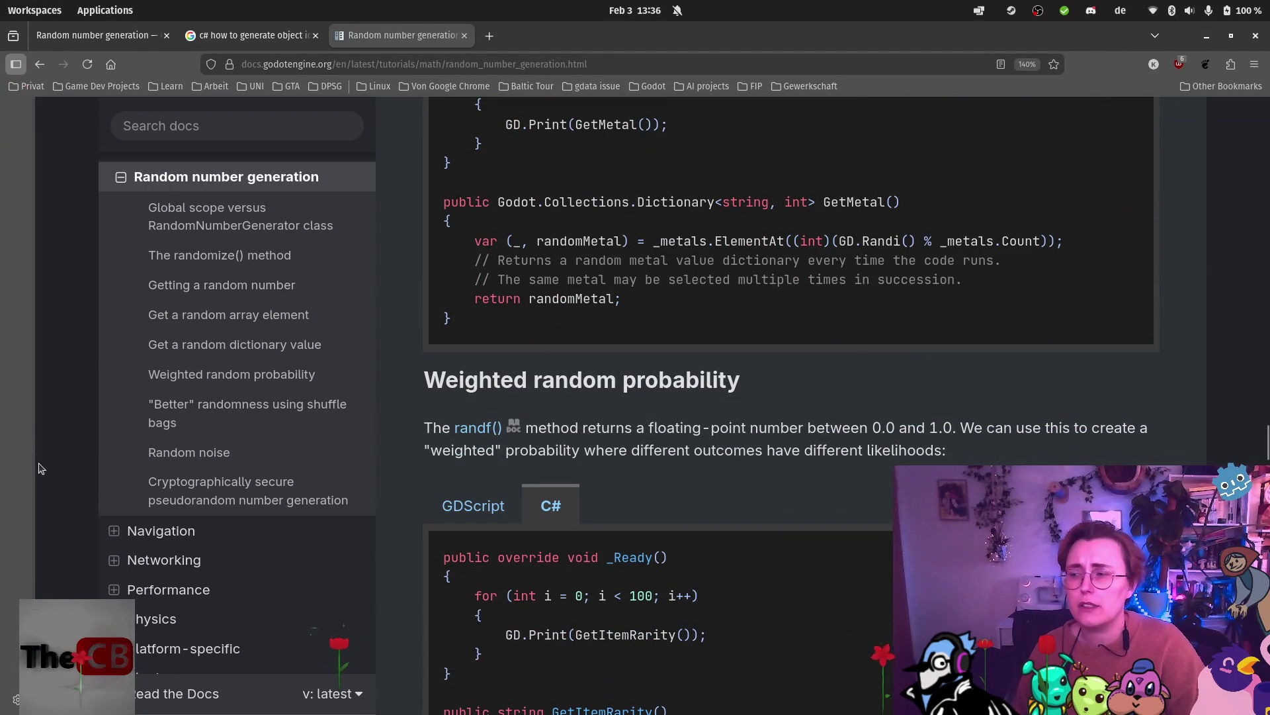
In Entity.cs, make the constructor assign id = new Random().NextInt64();.
left_click(24, 544)
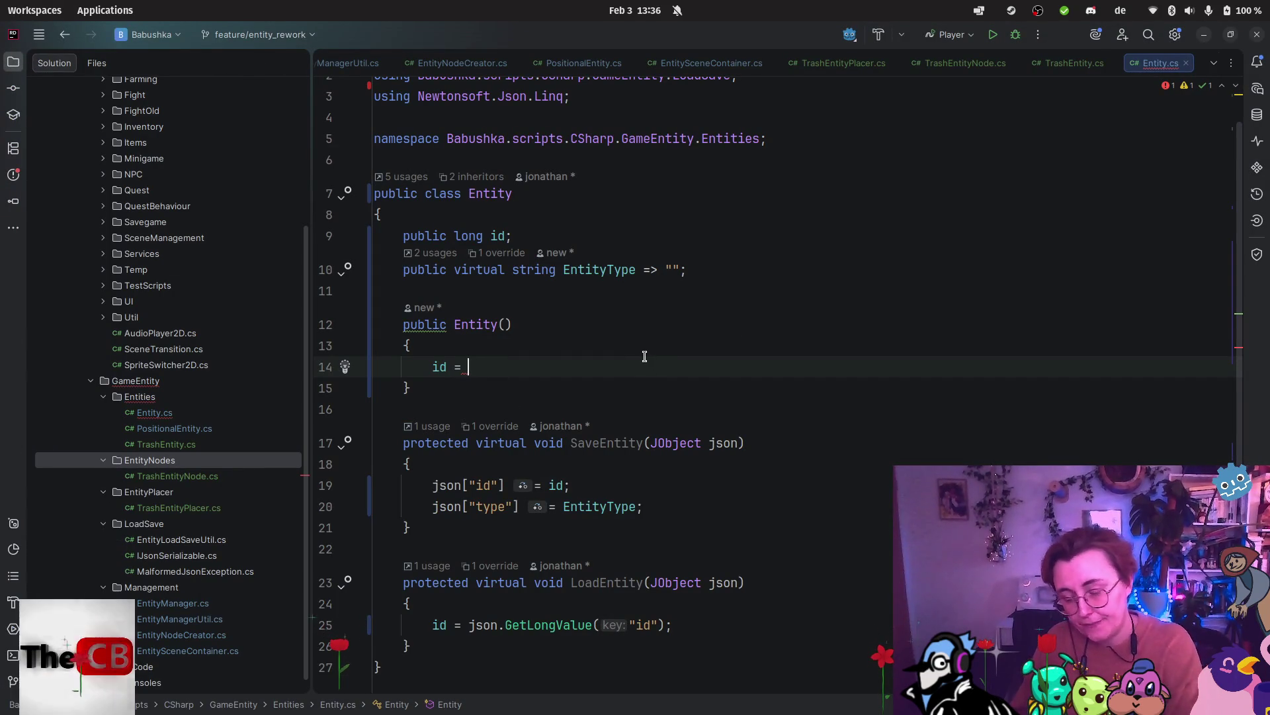
type("ne")
key("BackSpace")
key("BackSpace")
type("new Ran")
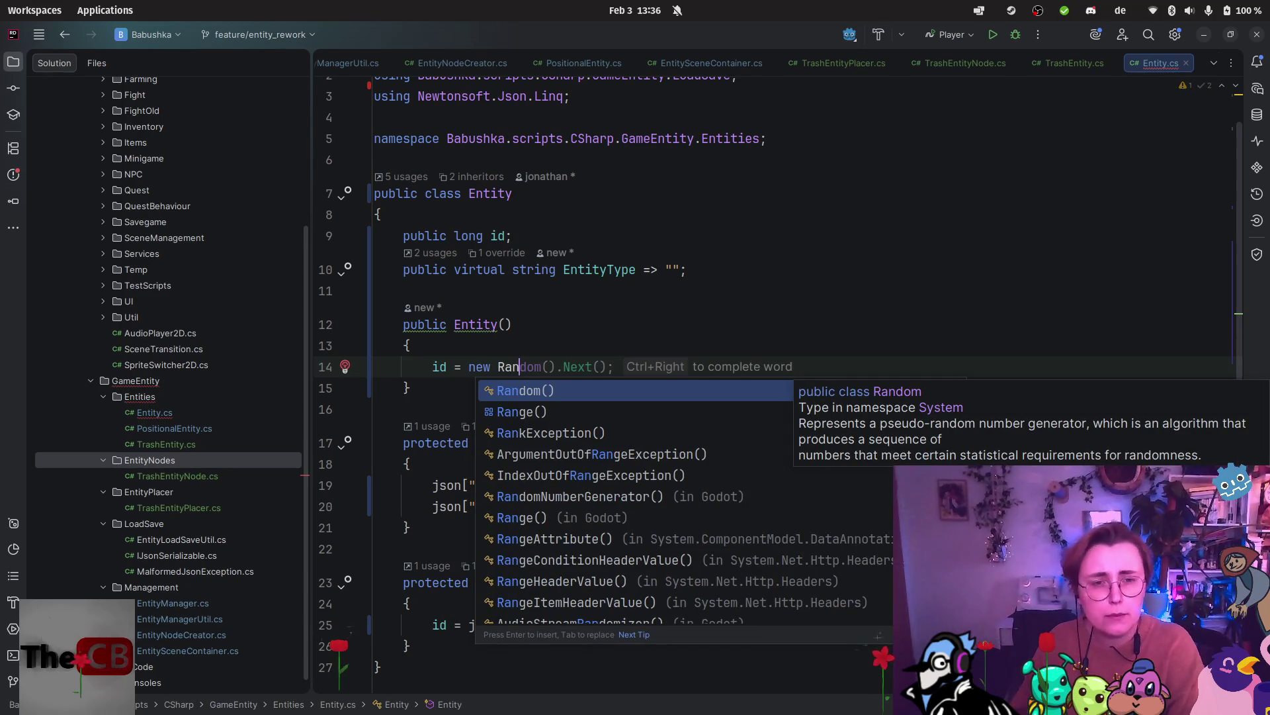
key("Return")
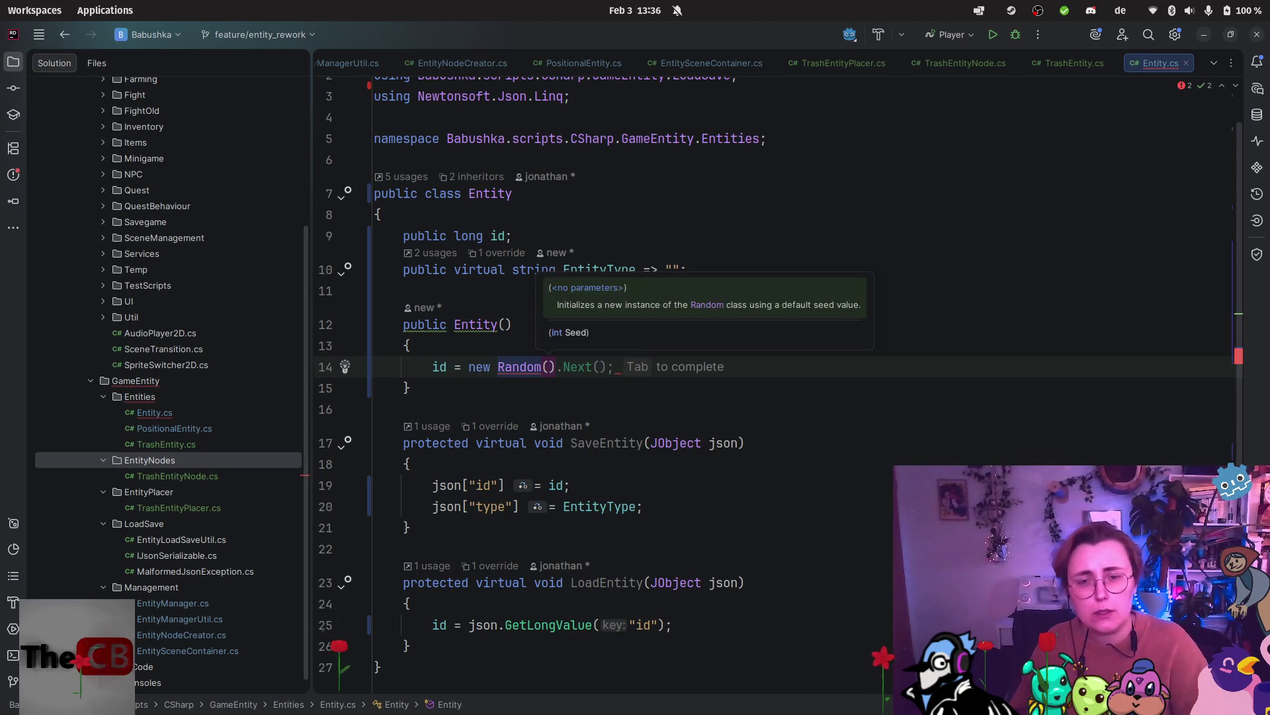
type(".Ne")
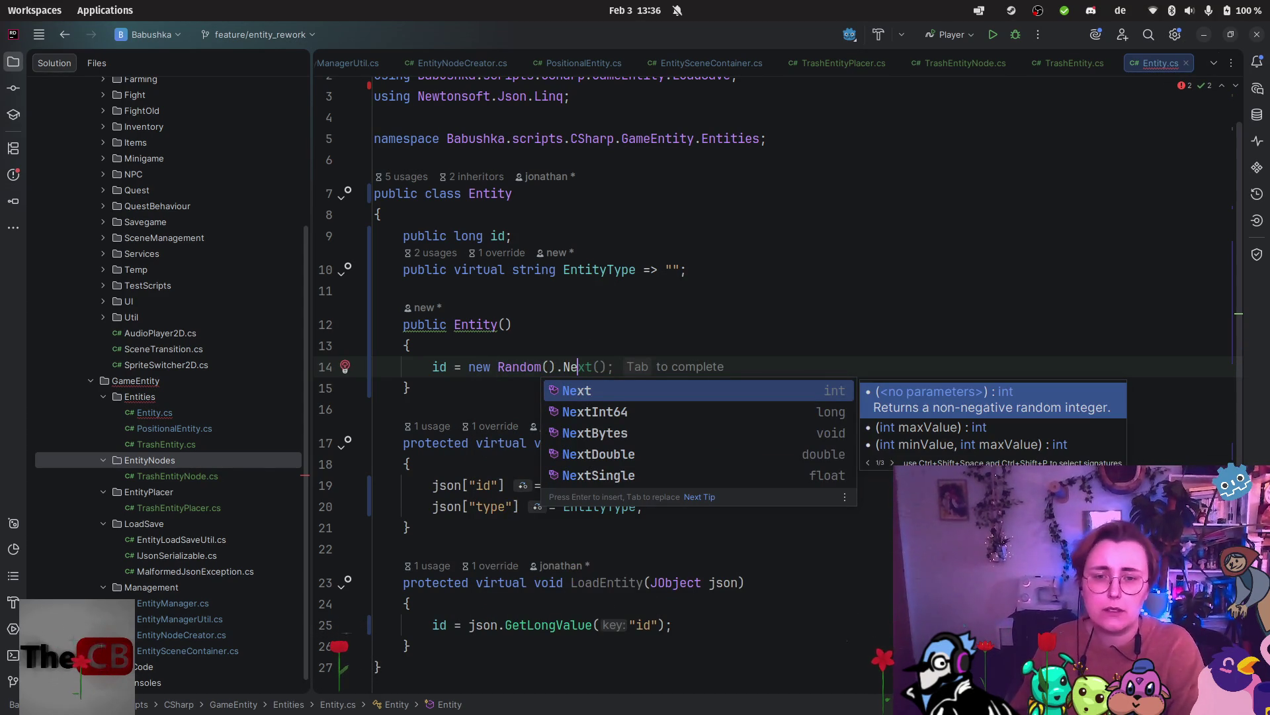
key("Down")
key("Return")
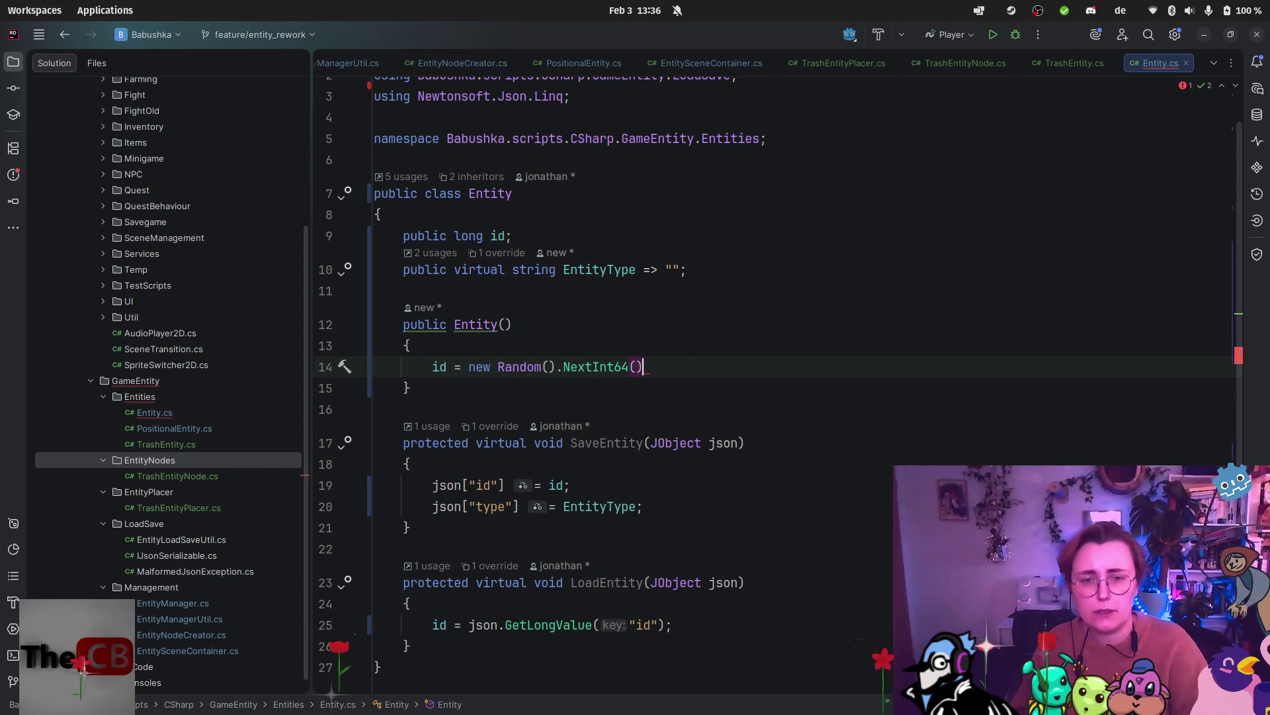
type(";")
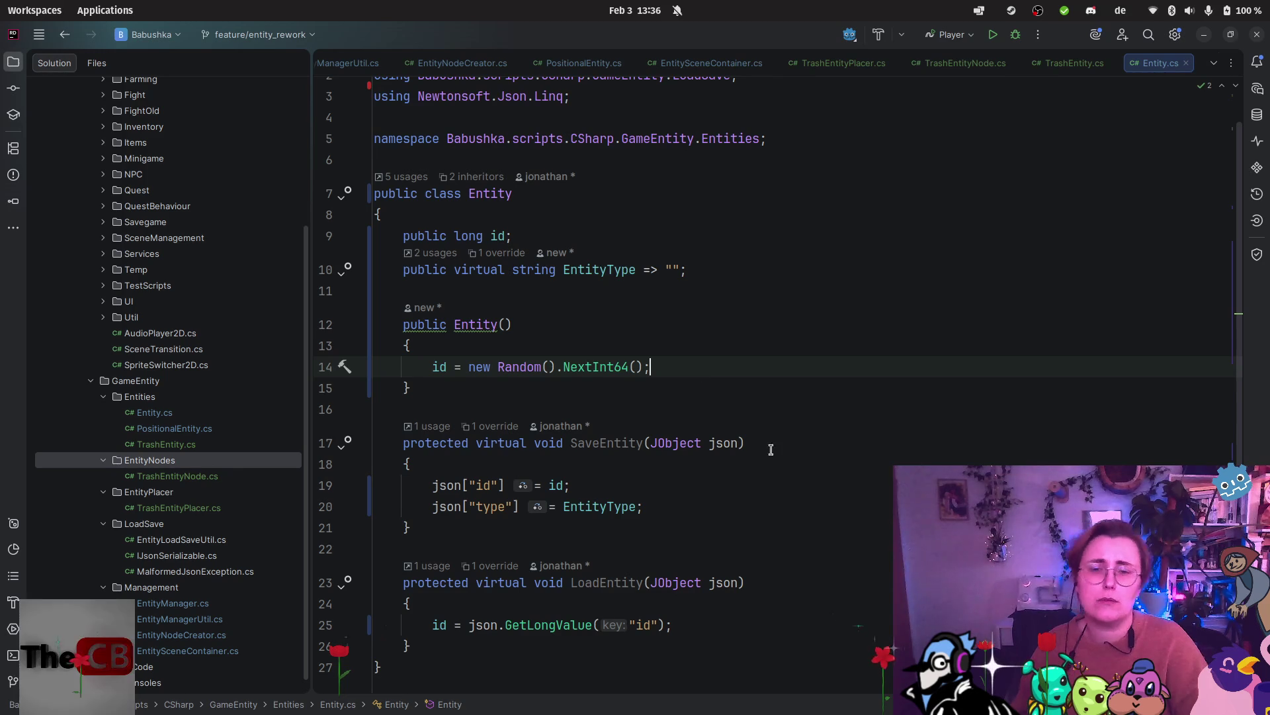
left_click(632, 399)
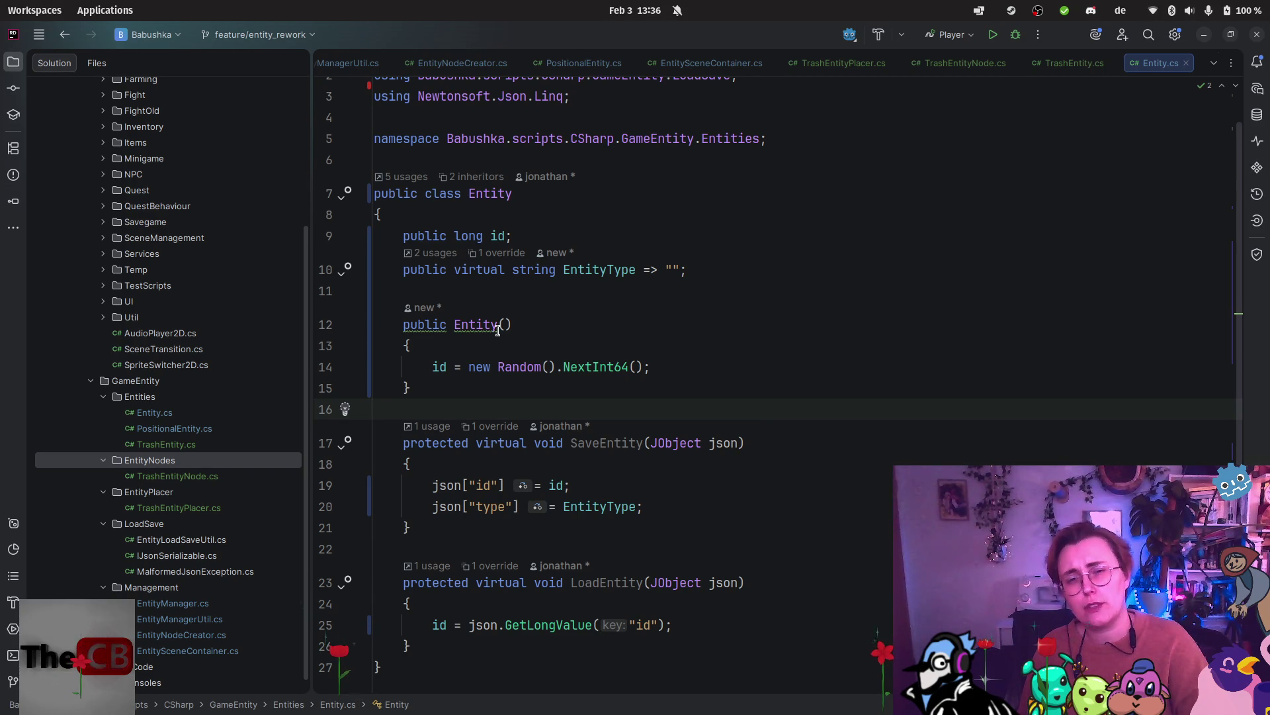
Duplicate TrashPlacer twice and drag TrashPlacer2 and TrashPlacer3 to new spots on the field.
left_click(11, 640)
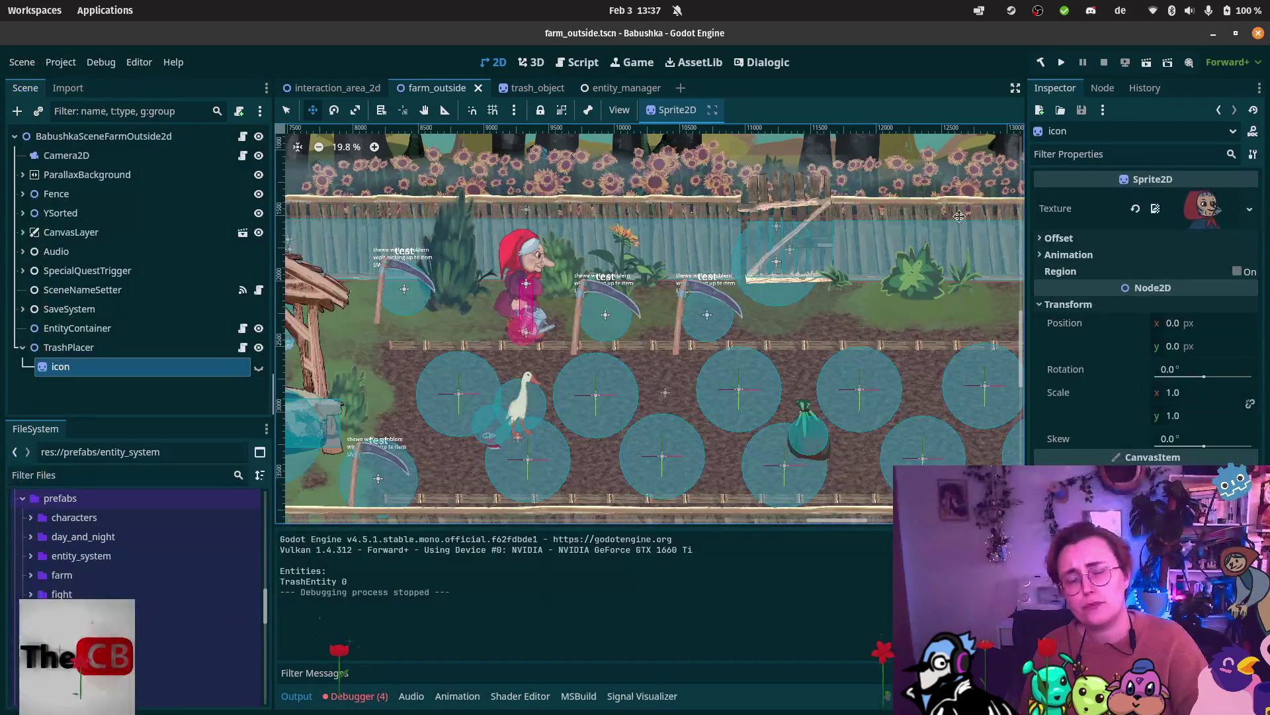
left_click(112, 346)
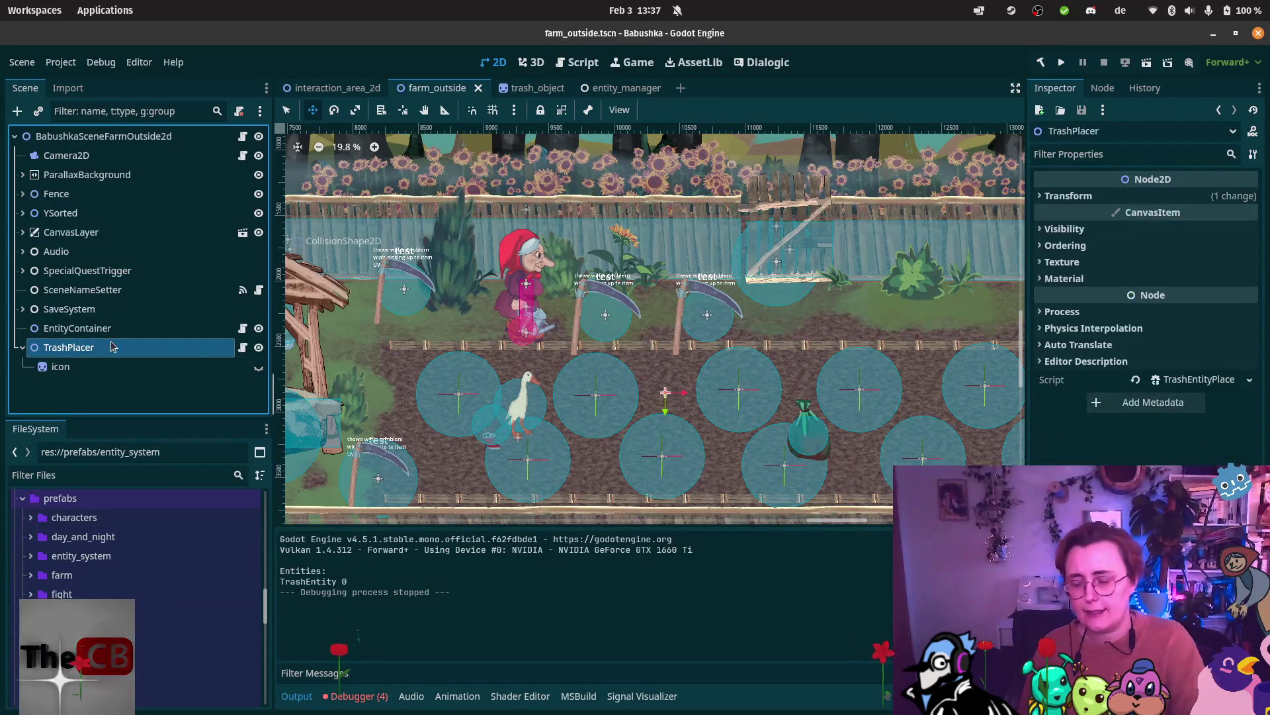
key("ctrl+d")
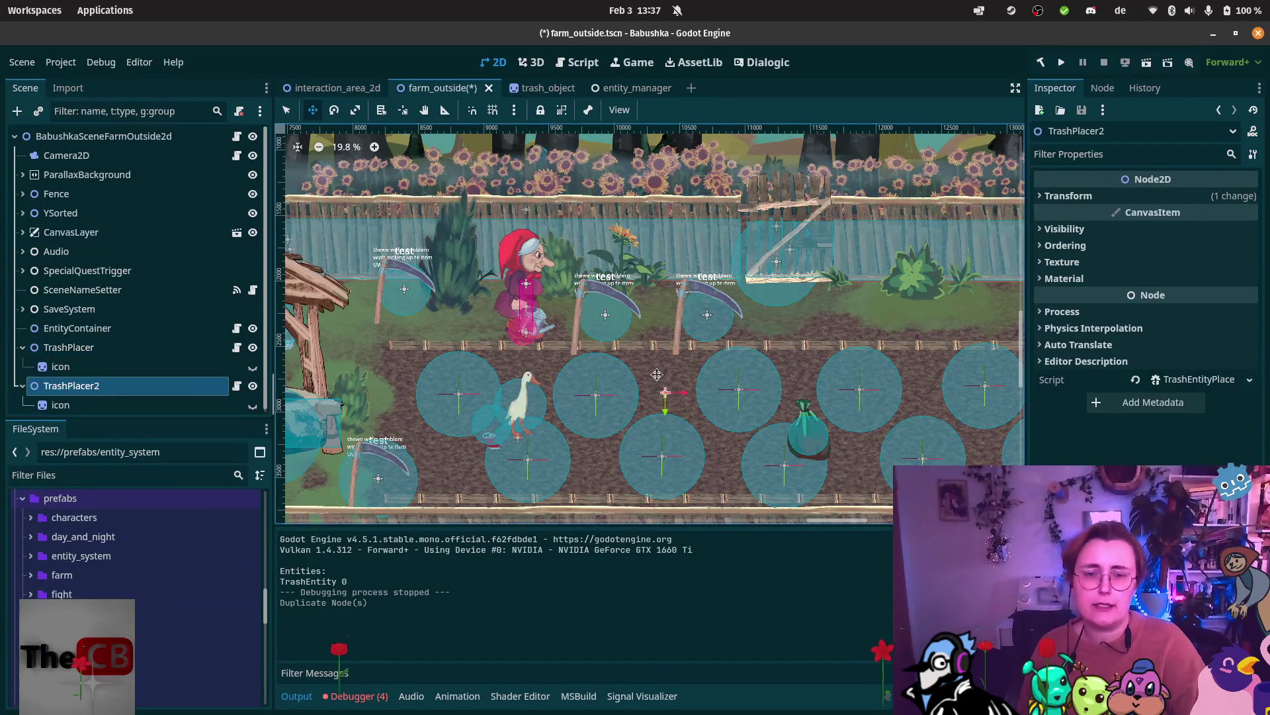
mouse_move(650, 404)
left_mouse_down()
mouse_move(714, 424)
mouse_move(708, 471)
left_mouse_up()
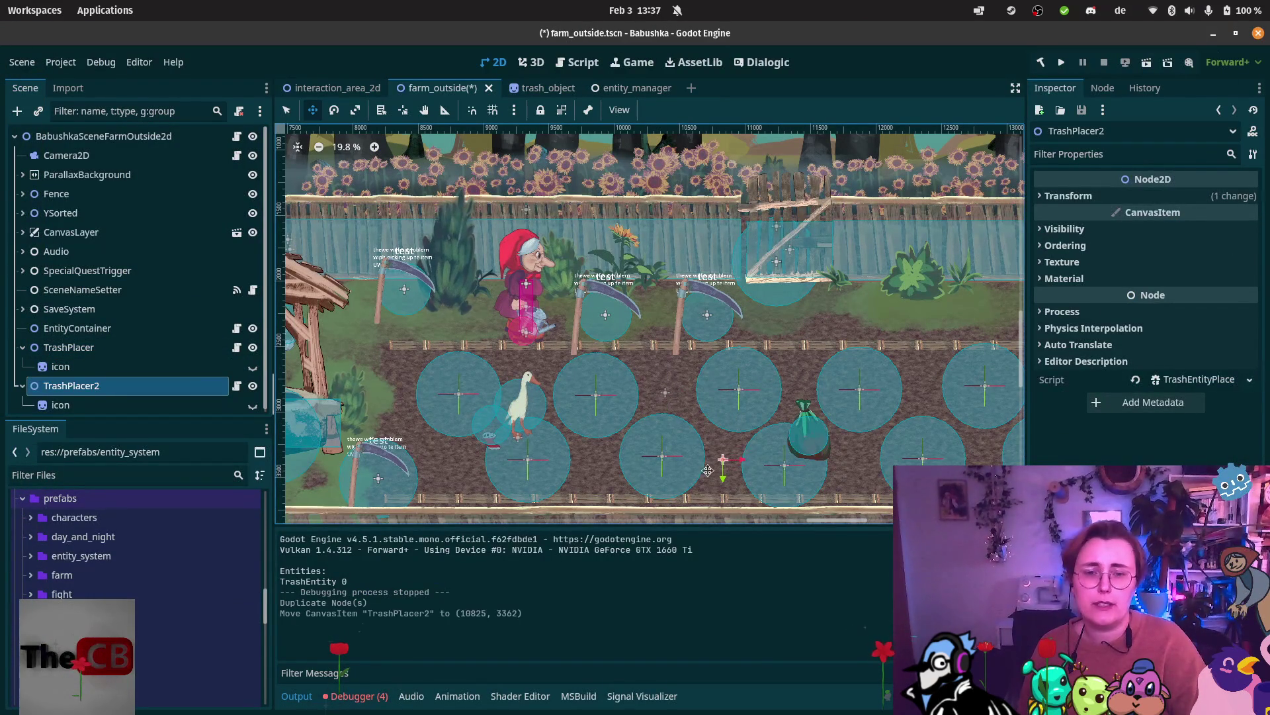
key("ctrl+d")
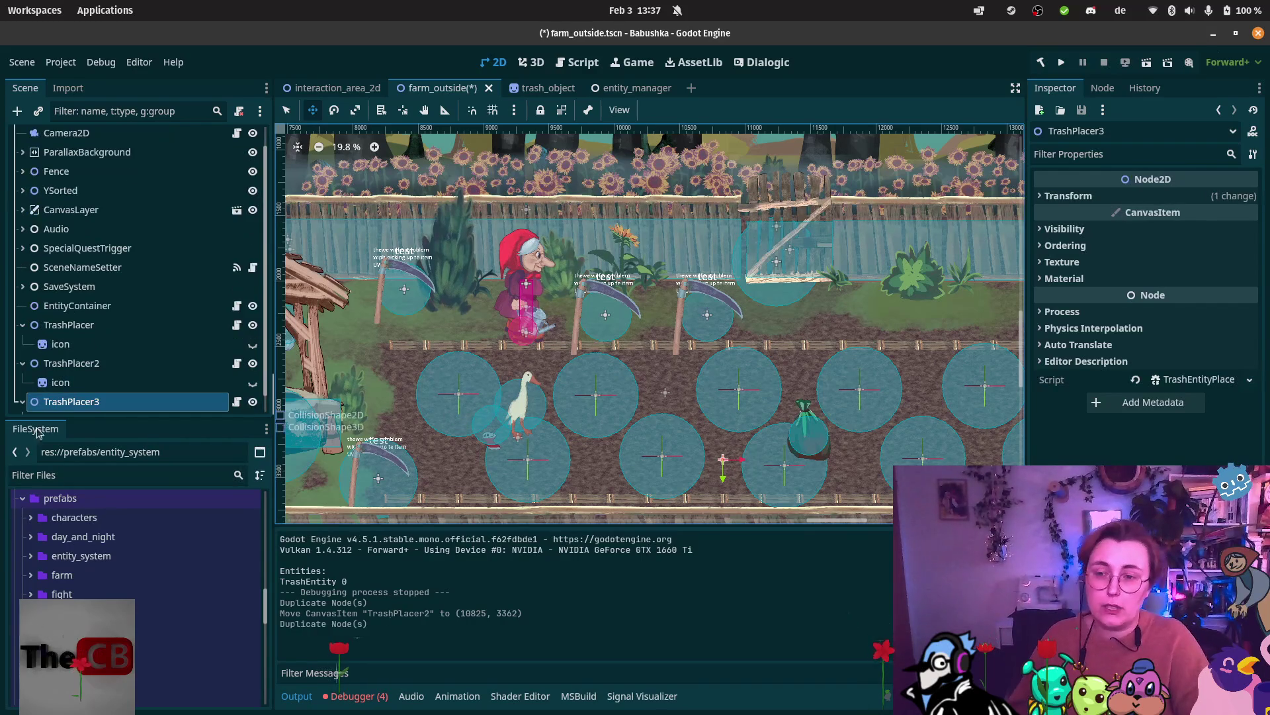
mouse_move(769, 446)
left_mouse_down()
mouse_move(828, 430)
mouse_move(639, 449)
left_mouse_up()
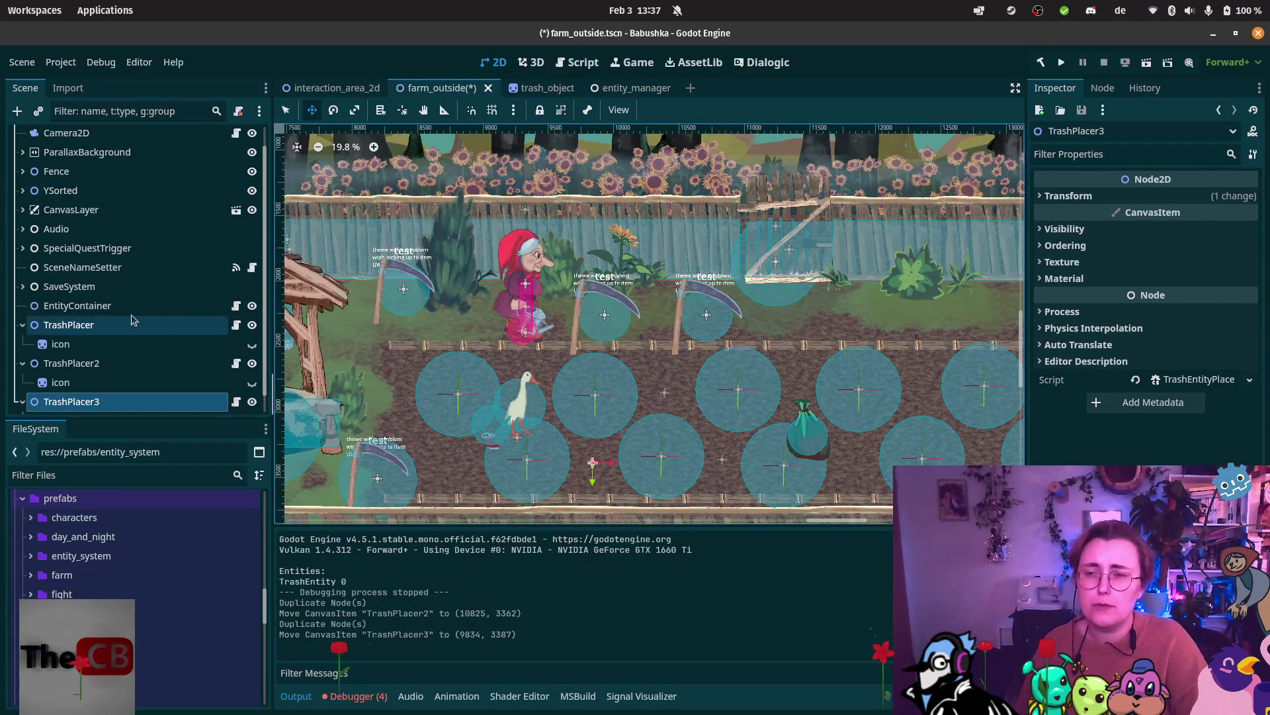
Check EntityContainer and each of the three TrashPlacer nodes in the Scene dock.
left_click(100, 307)
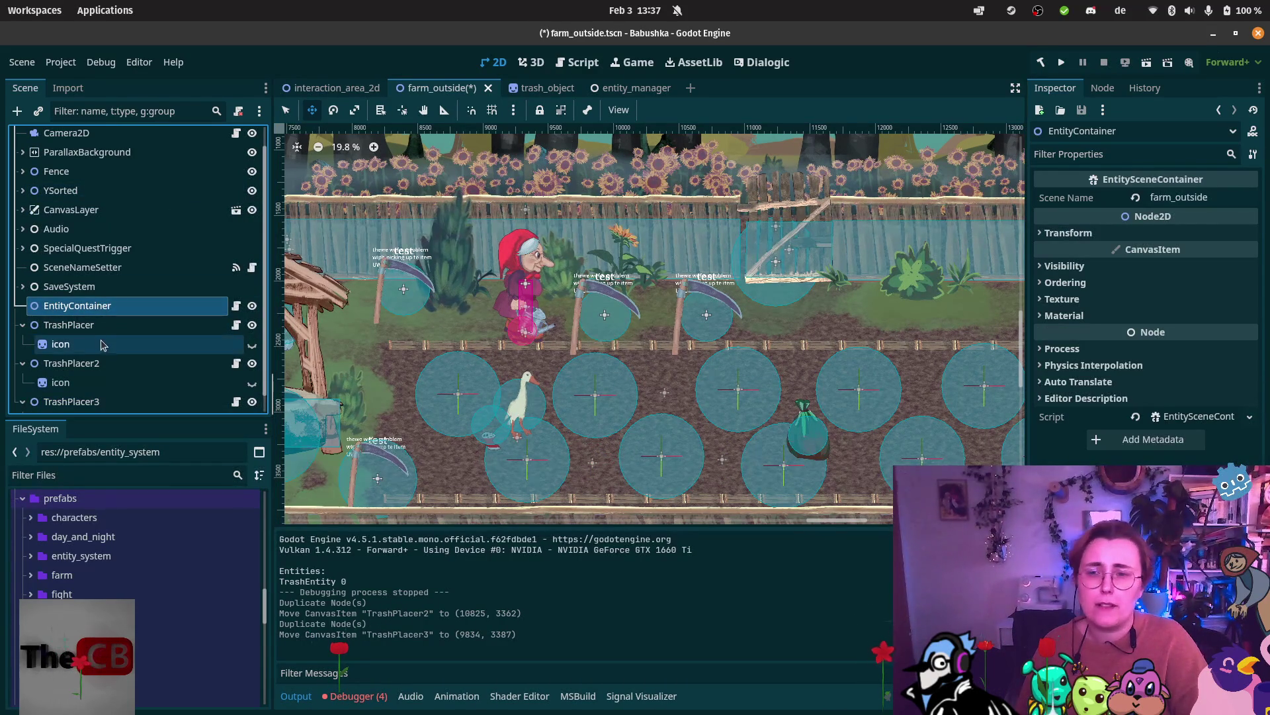
left_click(105, 325)
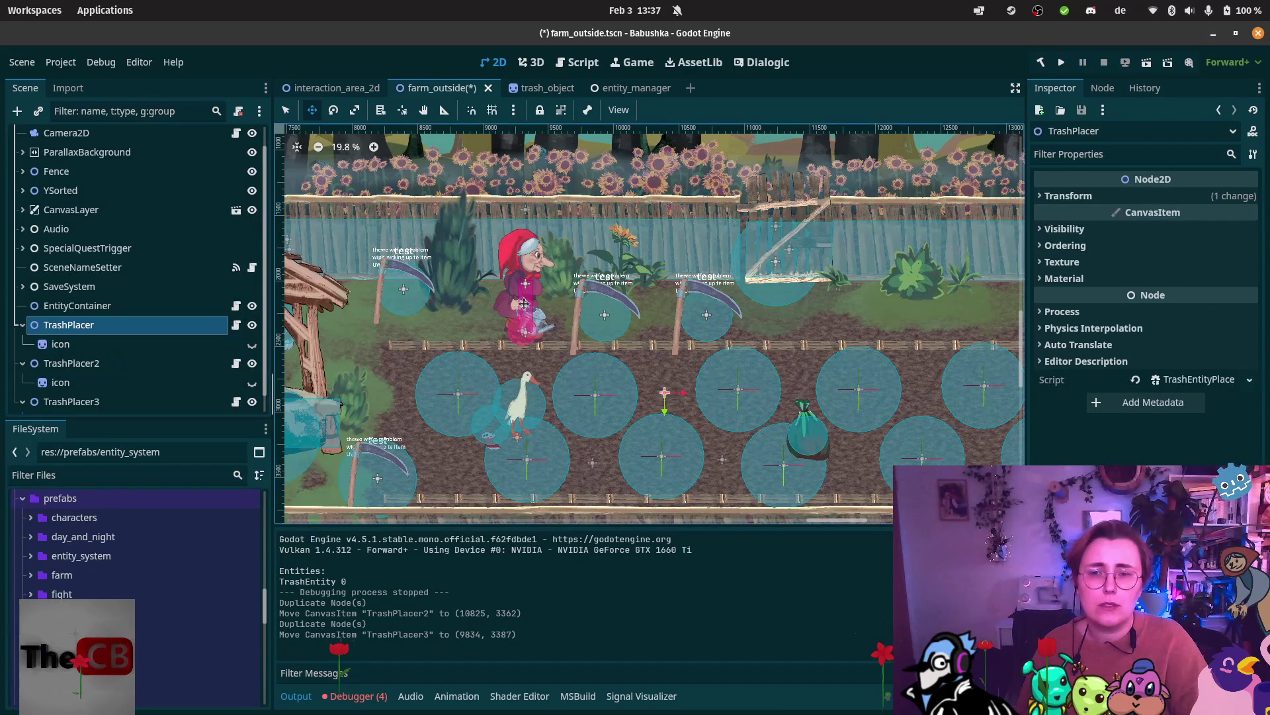
left_click(110, 362)
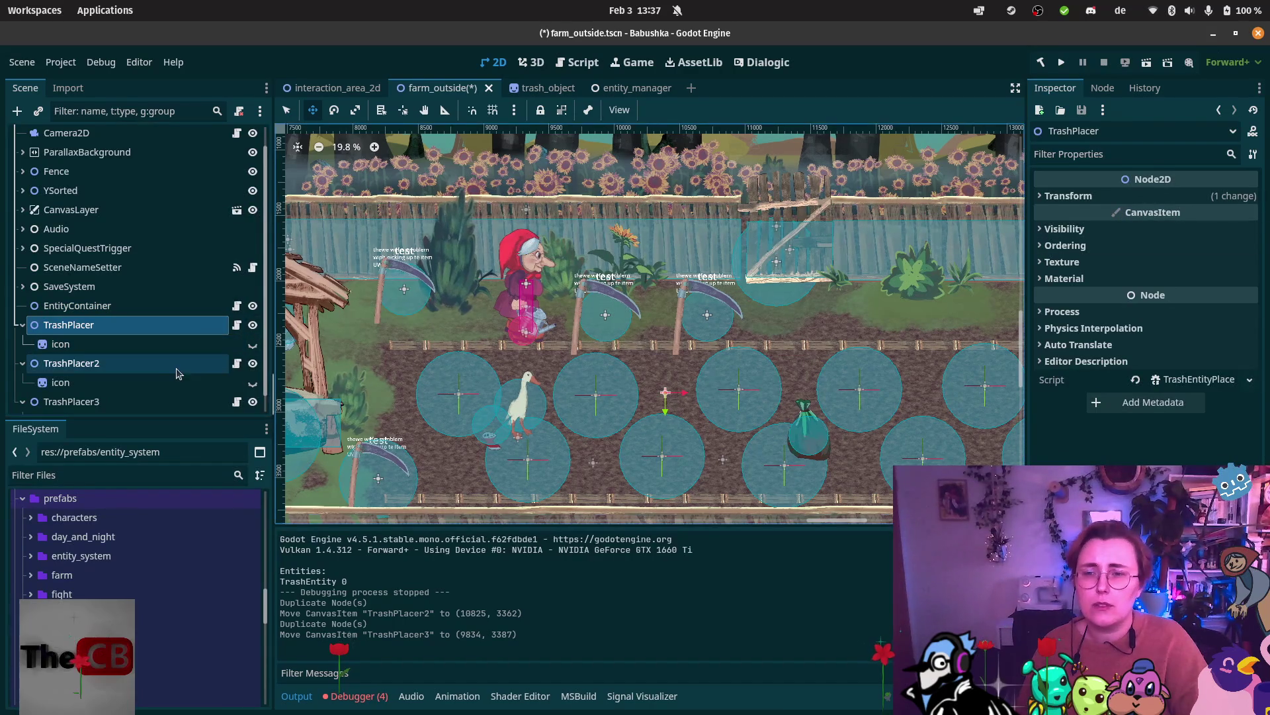
left_click(101, 403)
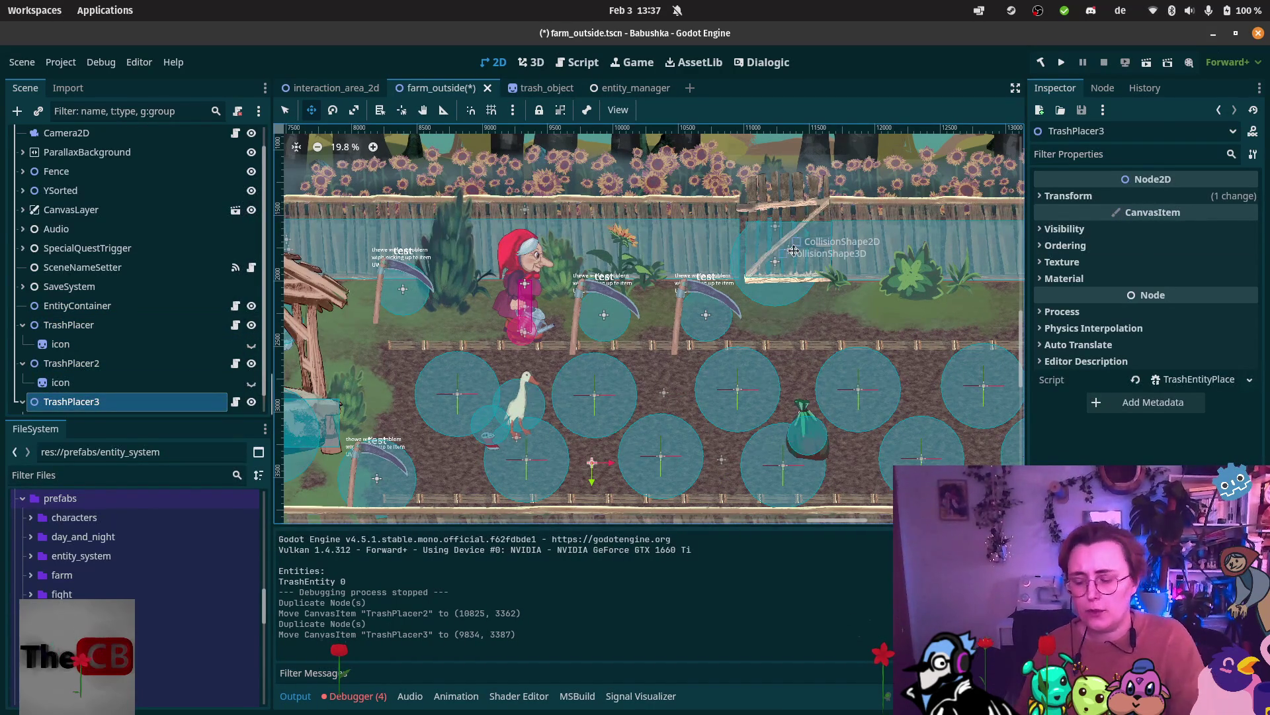
Save and run the farm scene, print the three TrashEntity IDs, then stop the game.
key("F5")
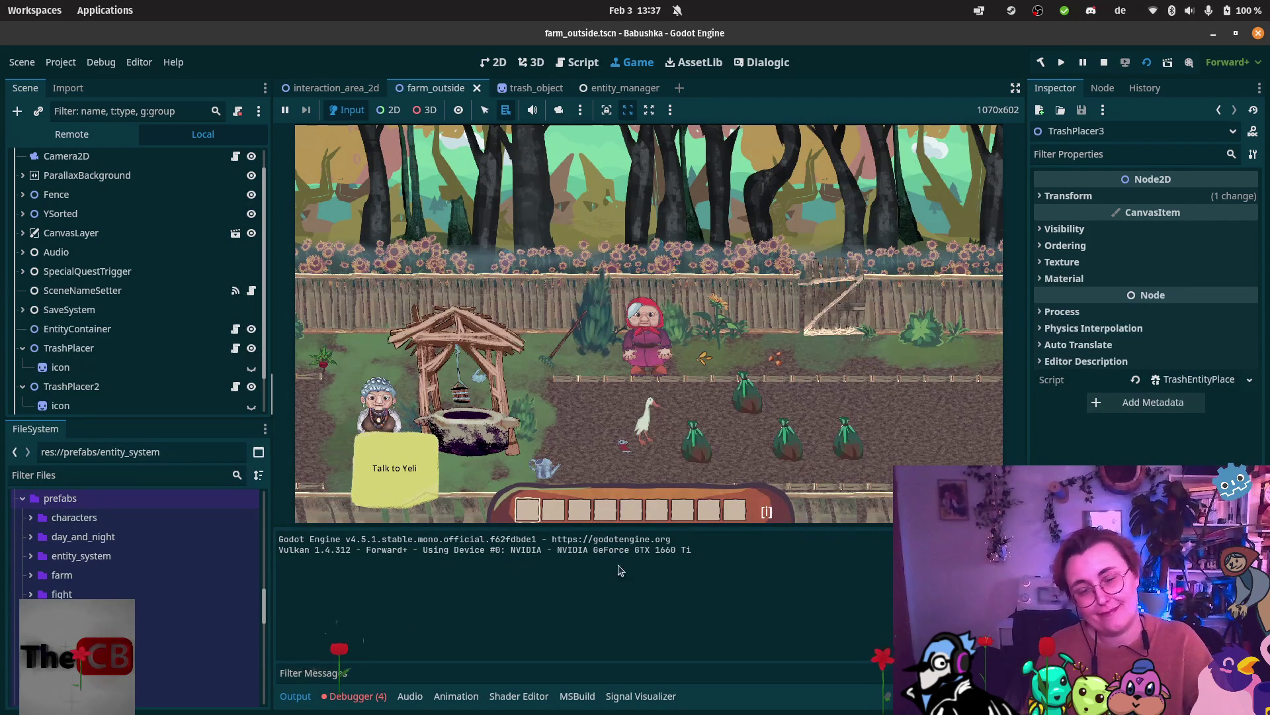
key("p")
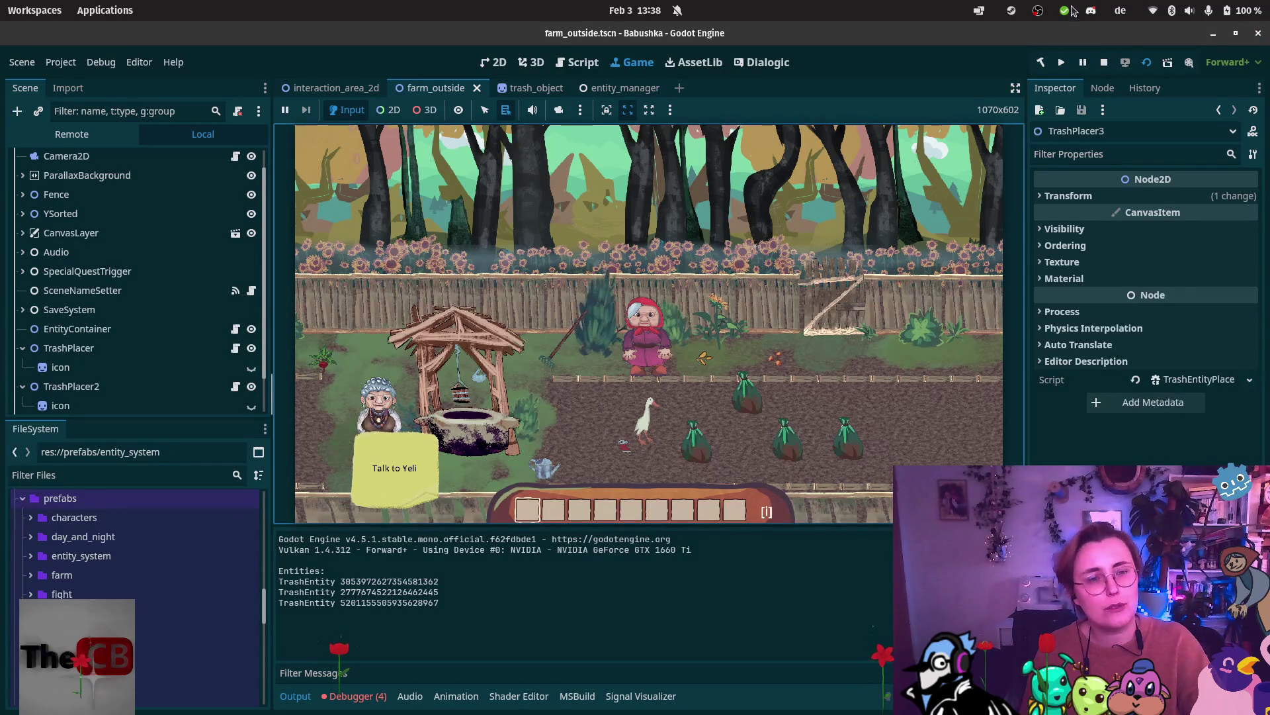
left_click(1082, 62)
left_click(1104, 63)
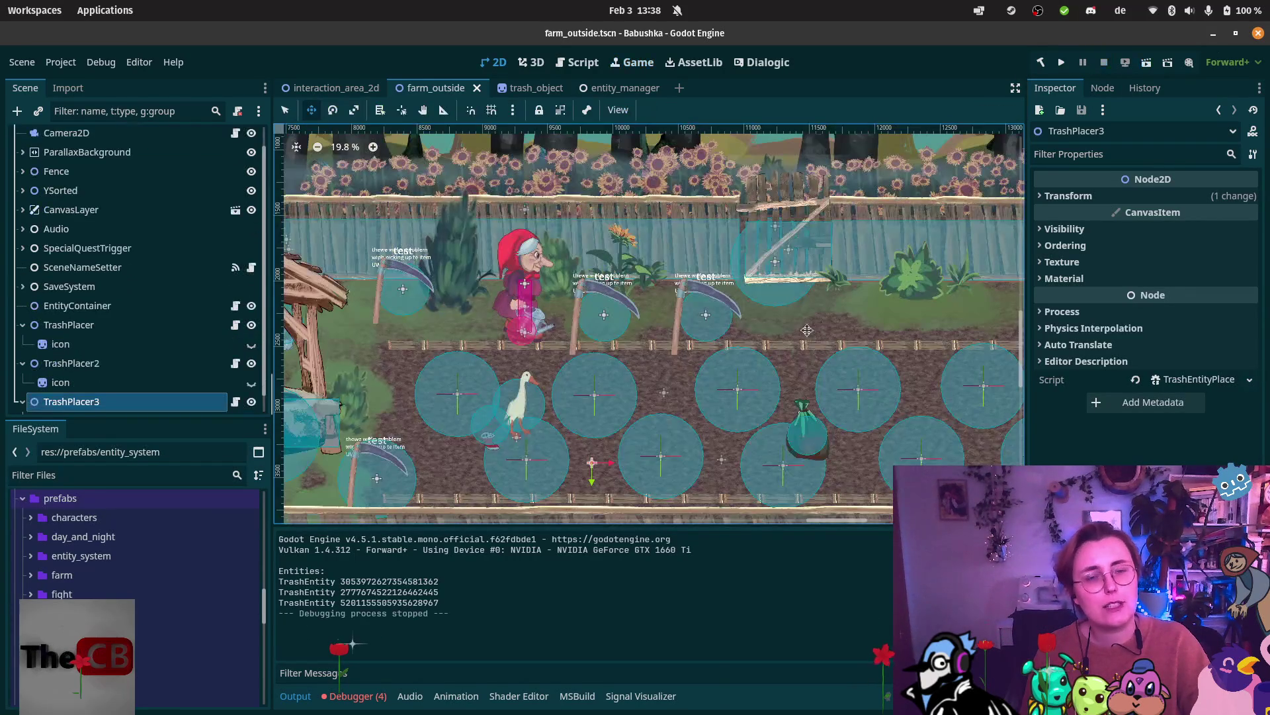
Review the Entity() constructor's Random().NextInt64() id in Entity.cs, then open TrashEntity.cs.
mouse_move(22, 557)
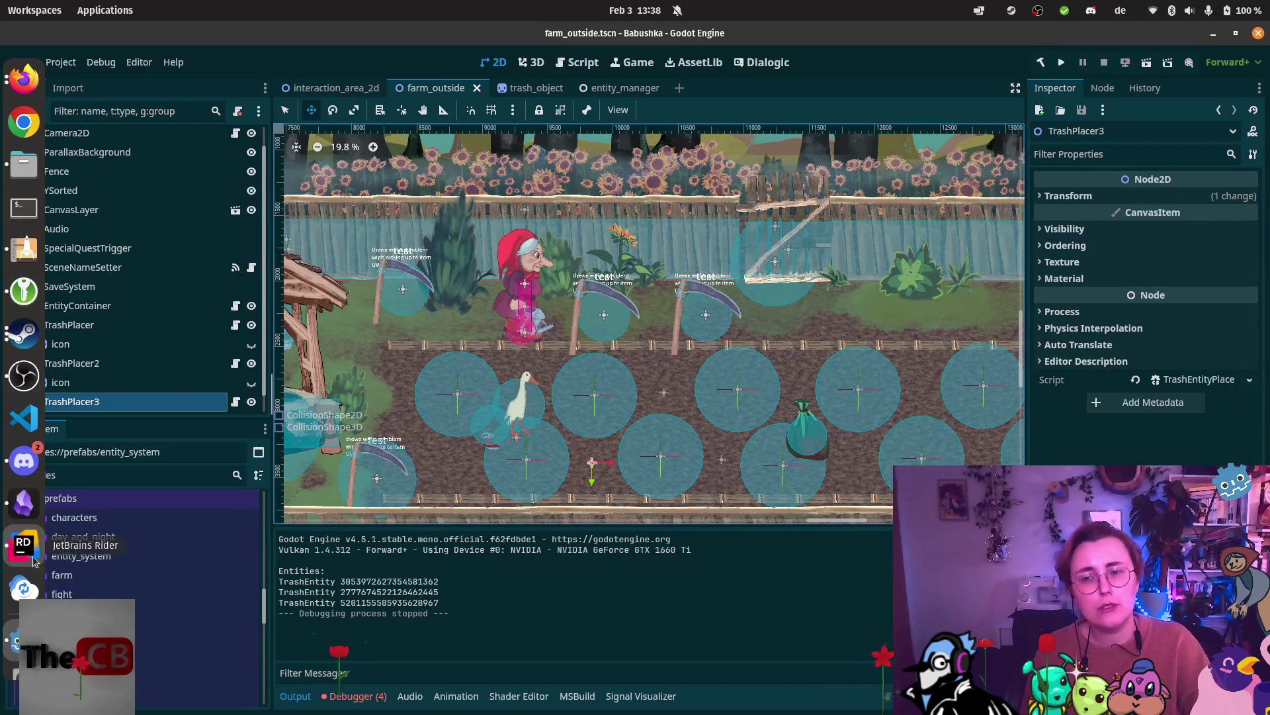
left_click(33, 561)
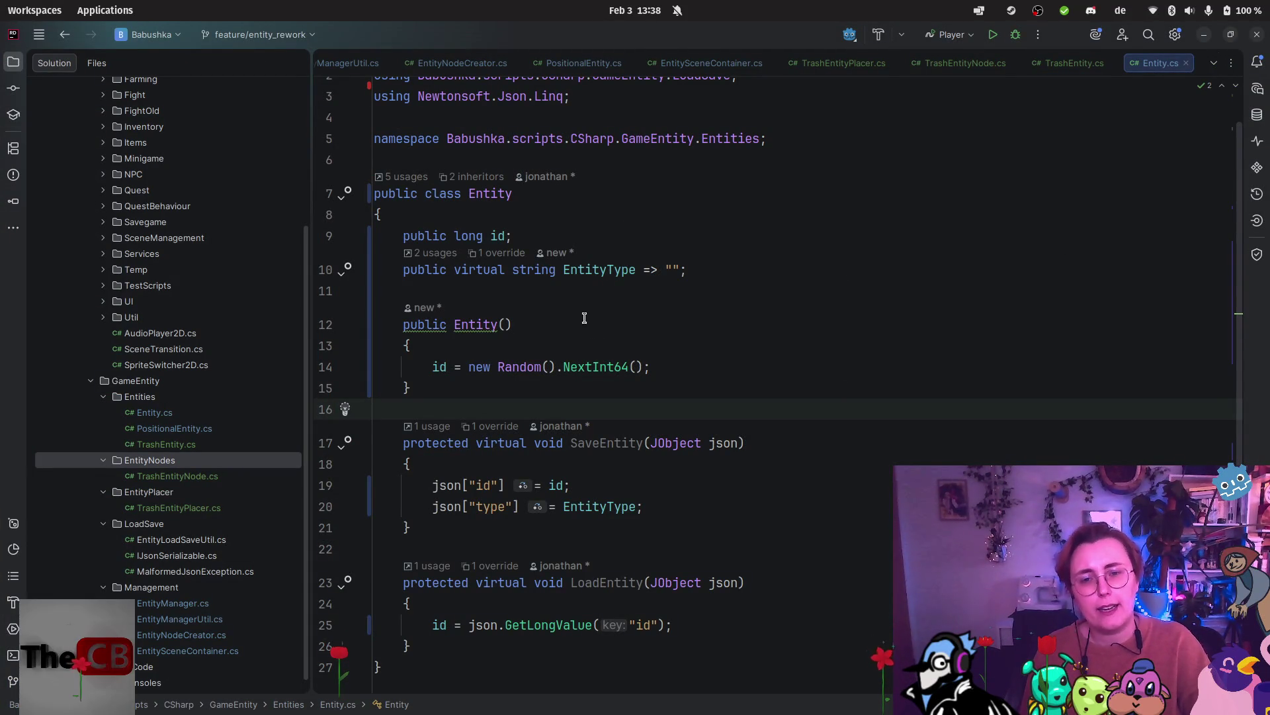
left_click(511, 321)
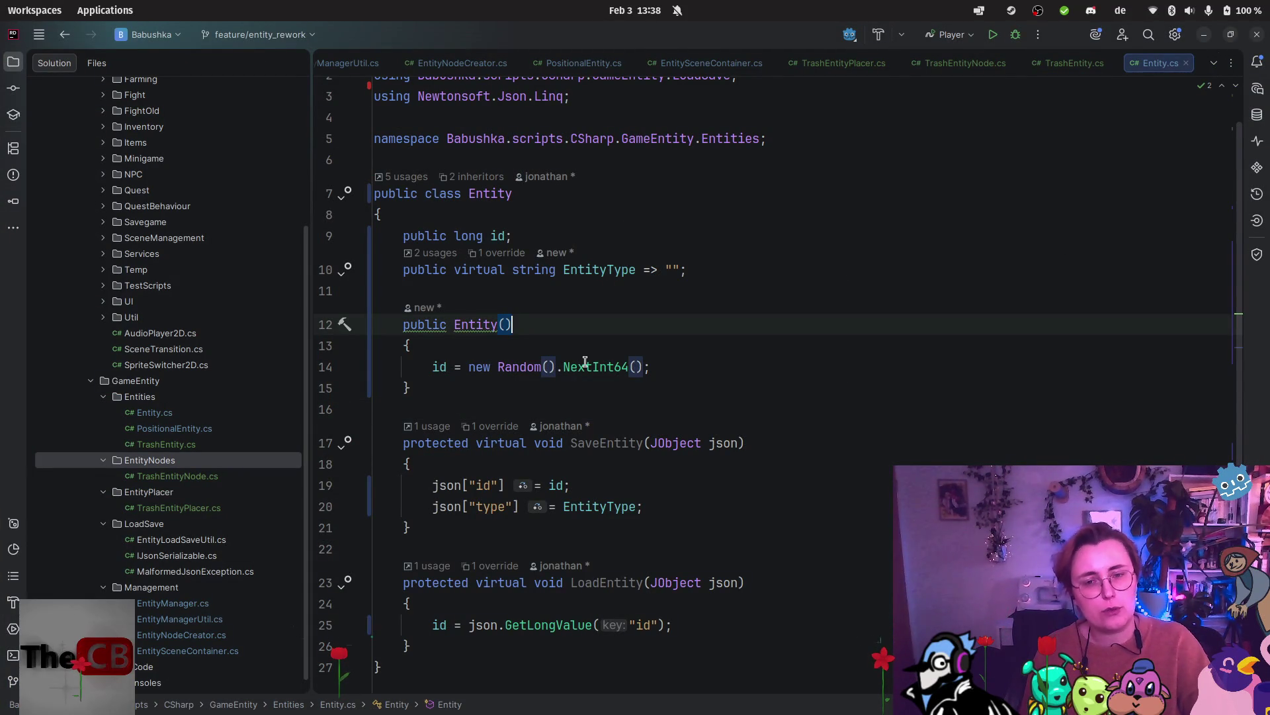
mouse_move(584, 361)
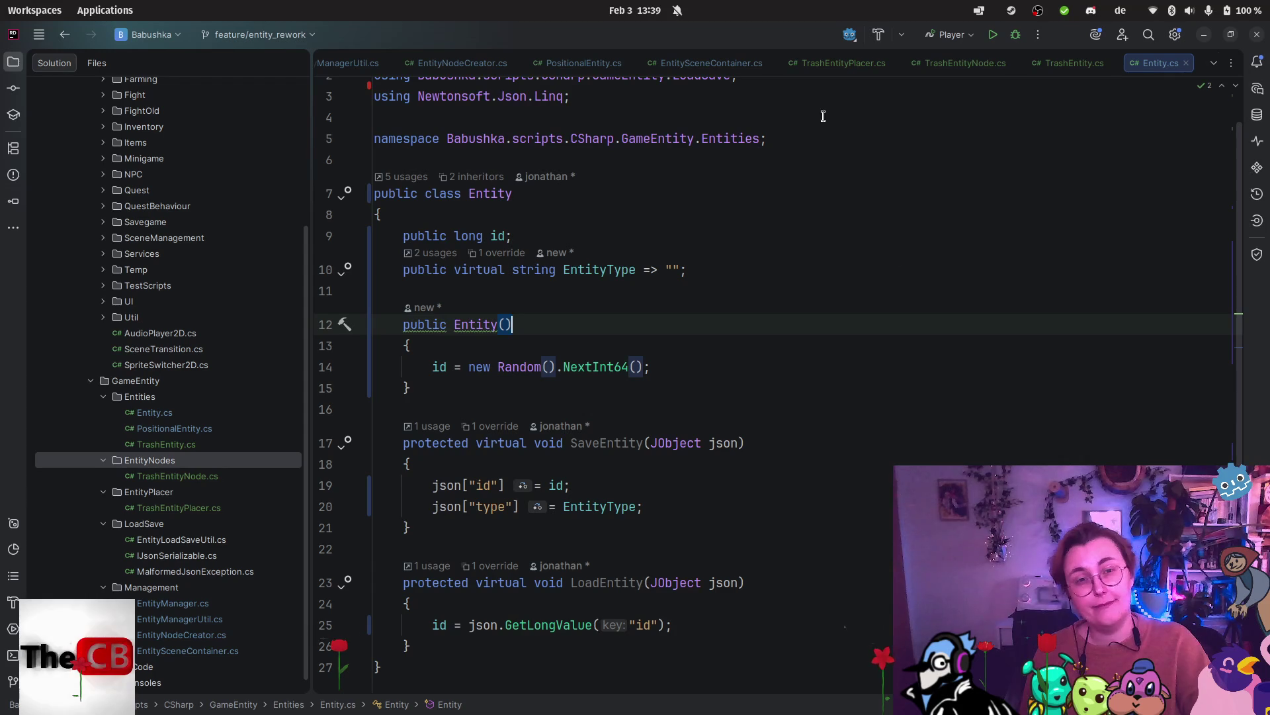
left_click(1072, 62)
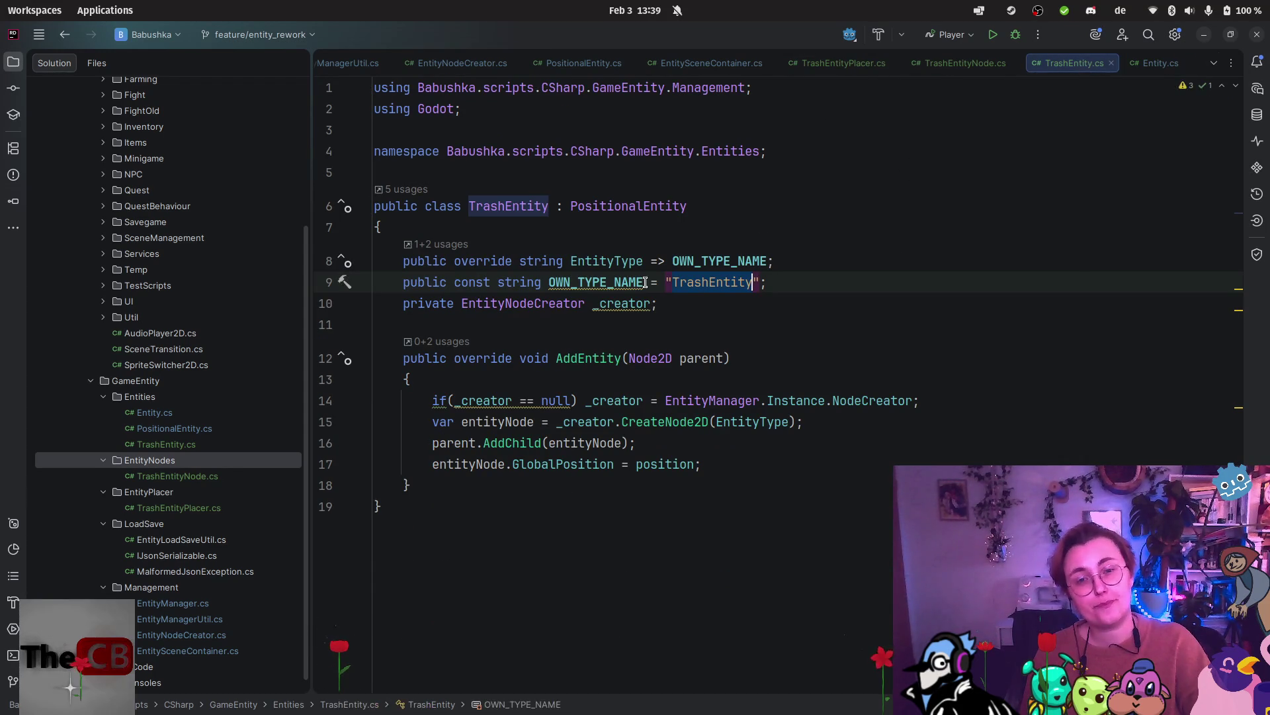
Insert a public TrashEntity() constructor below the _creator field from the code suggestion.
left_click(673, 311)
key("Return")
key("Return")
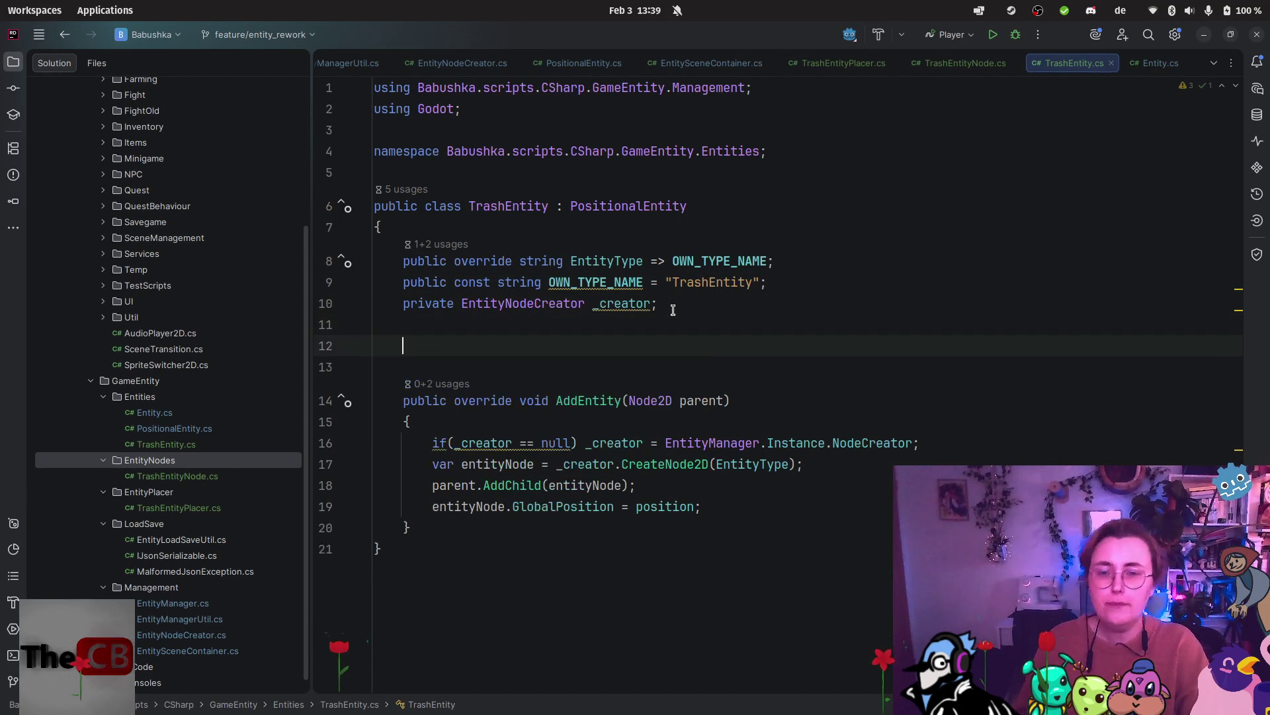
type("public")
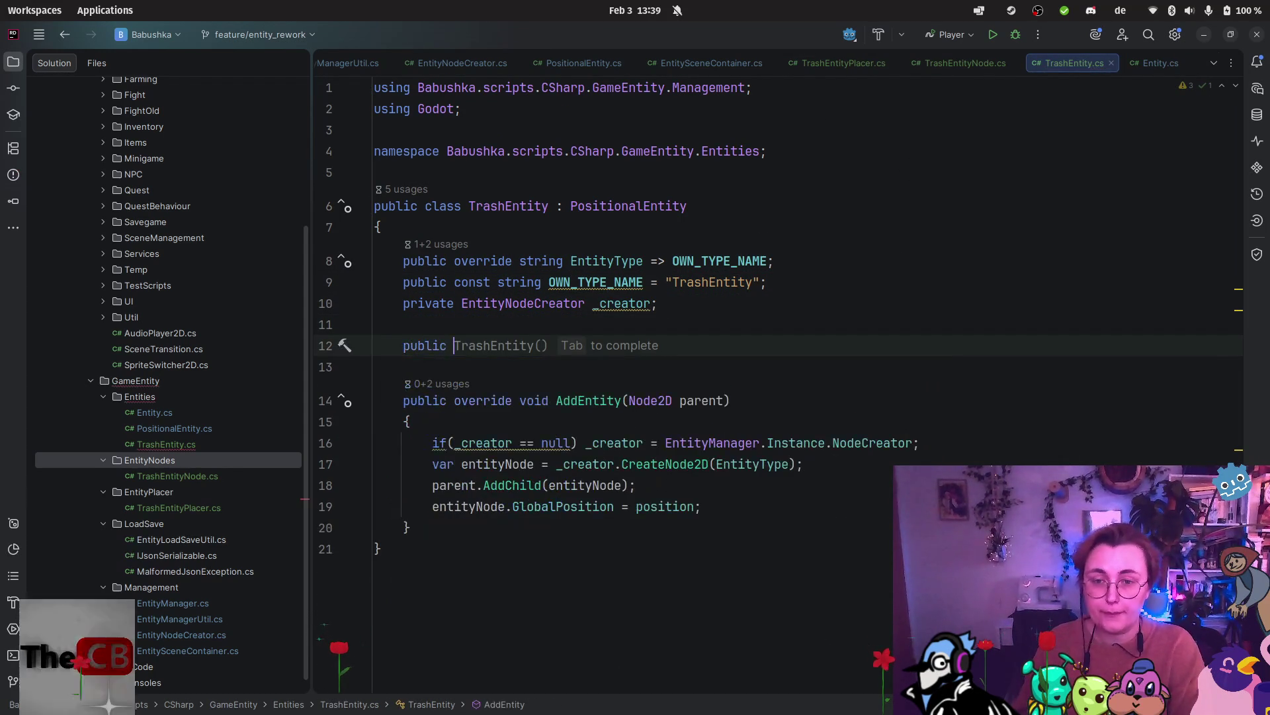
key("Tab")
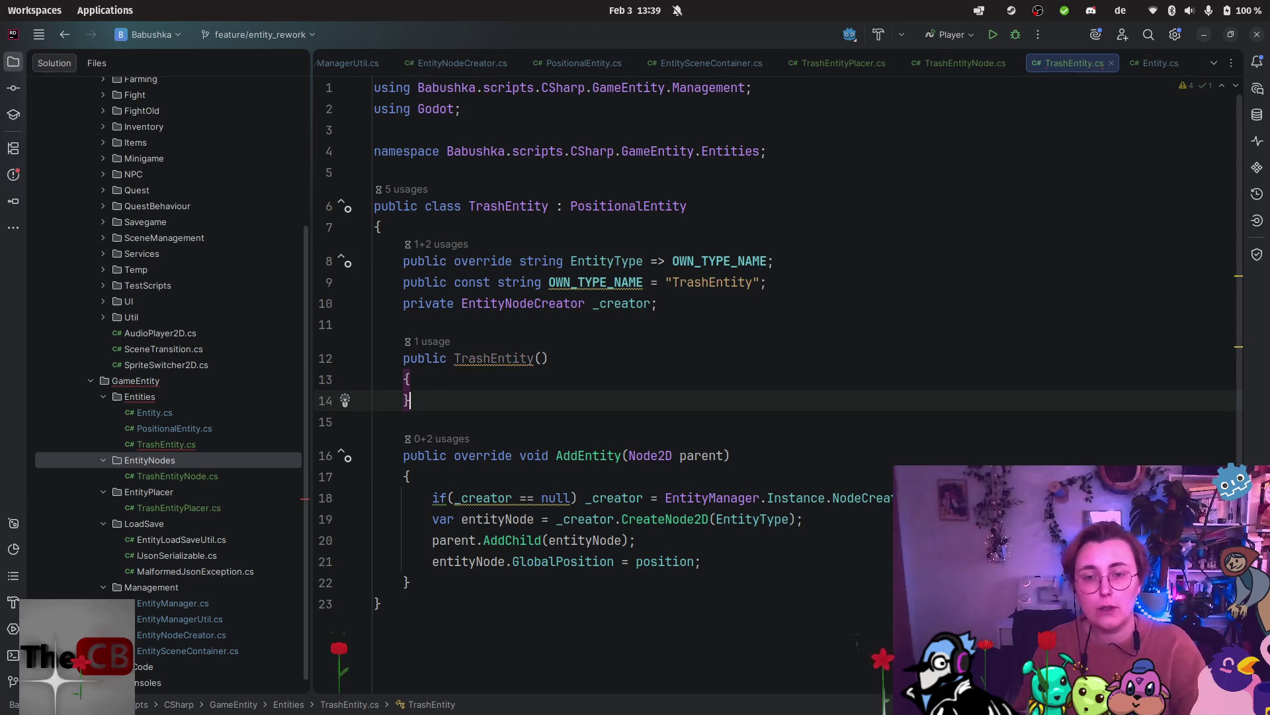
Try an id = "11111" assignment inside the constructor body, then delete it again.
left_click(551, 380)
key("Return")
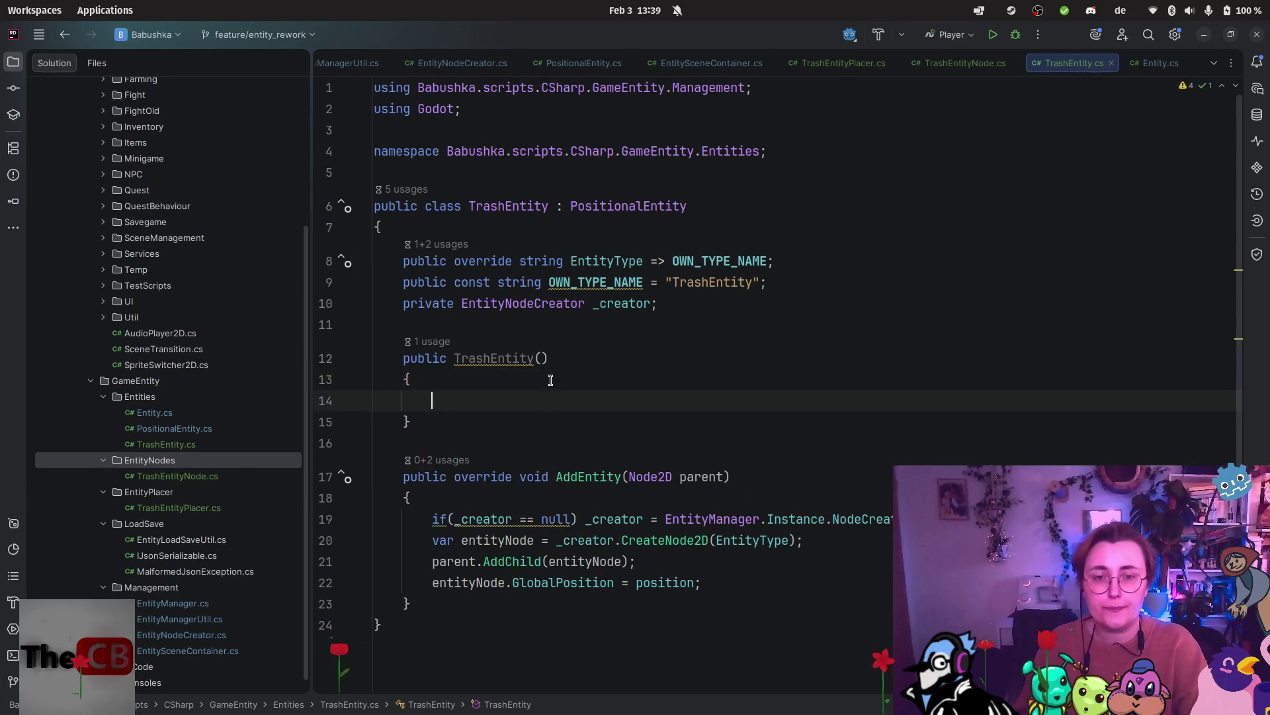
type("id")
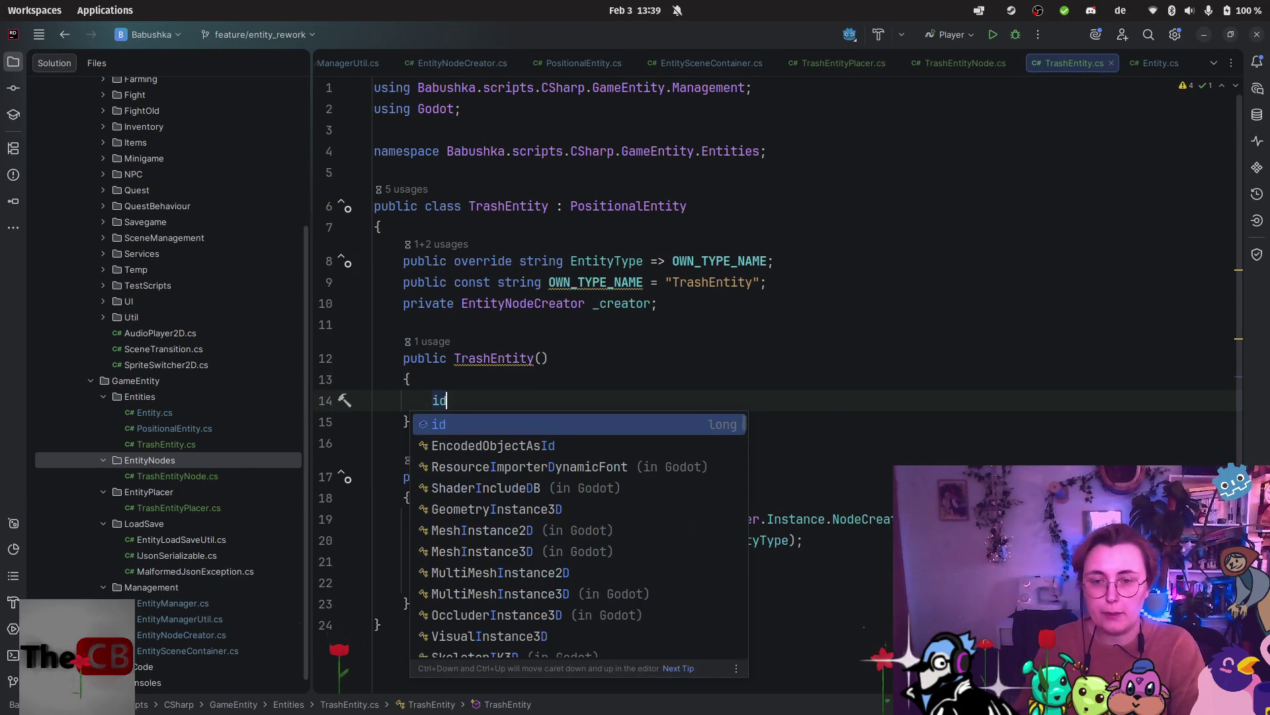
type(" = \"")
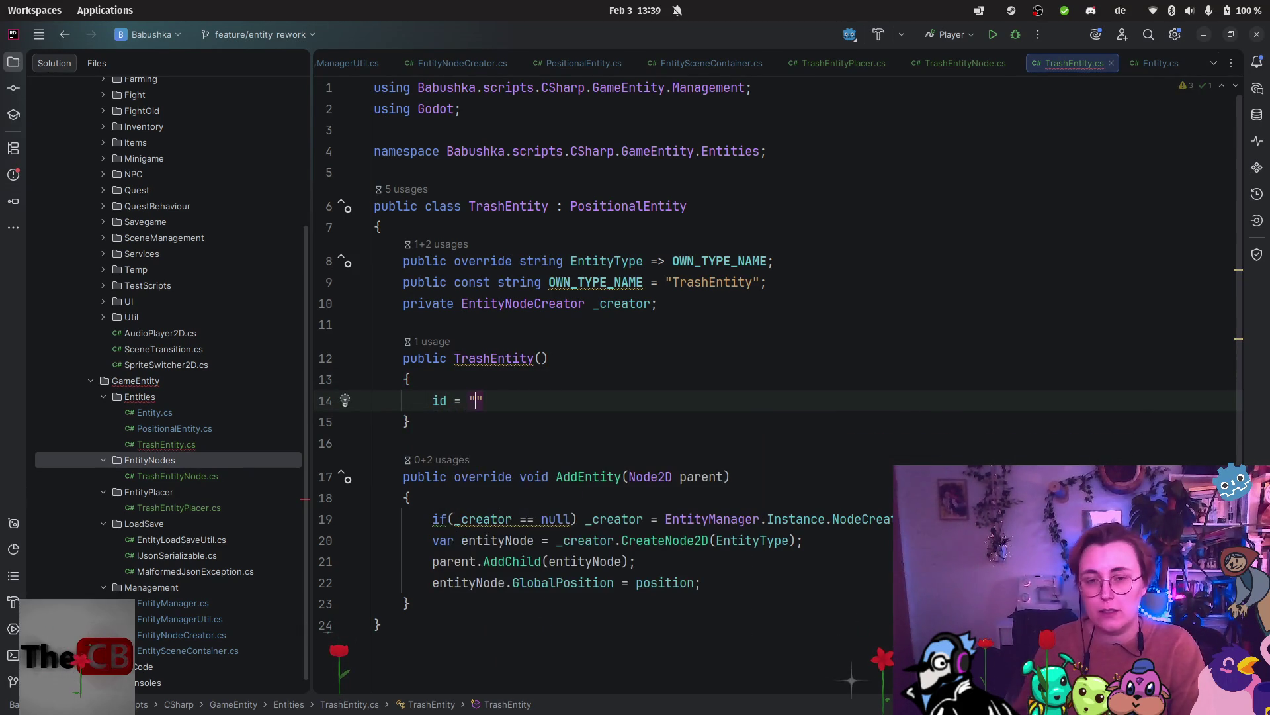
type("11111")
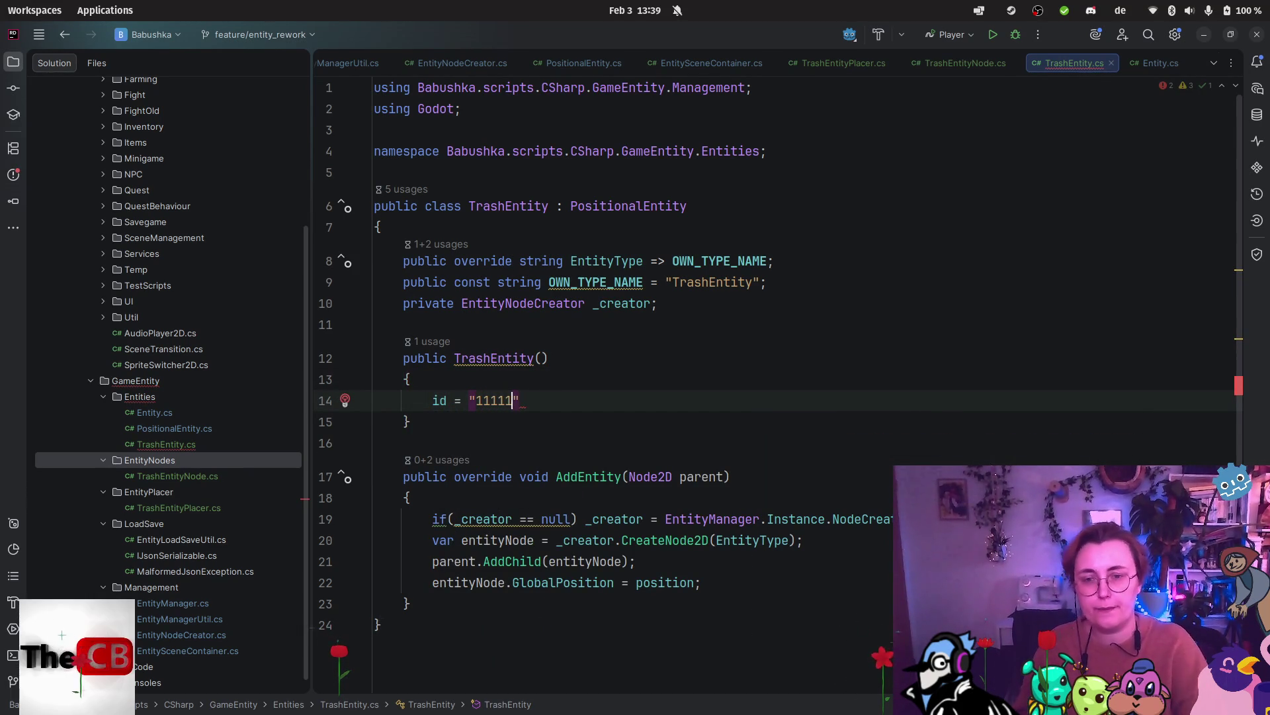
type("\"")
key("BackSpace")
key("BackSpace")
key("BackSpace")
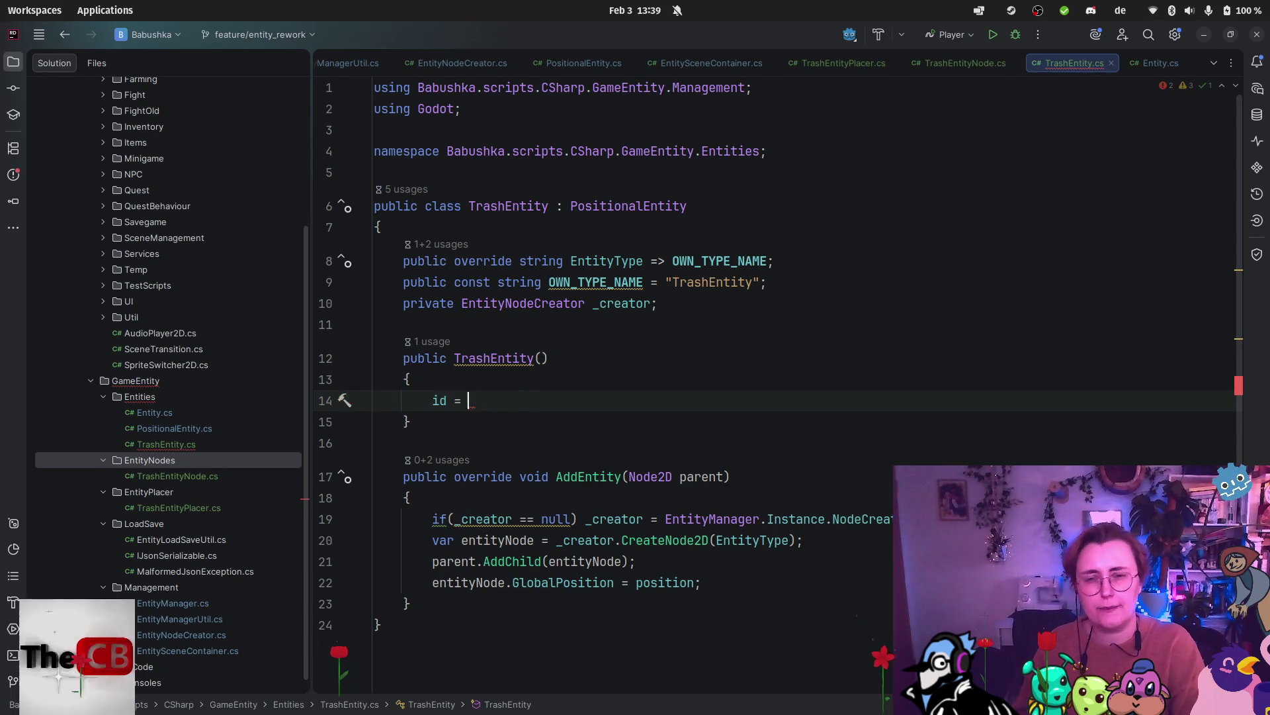
type("11111")
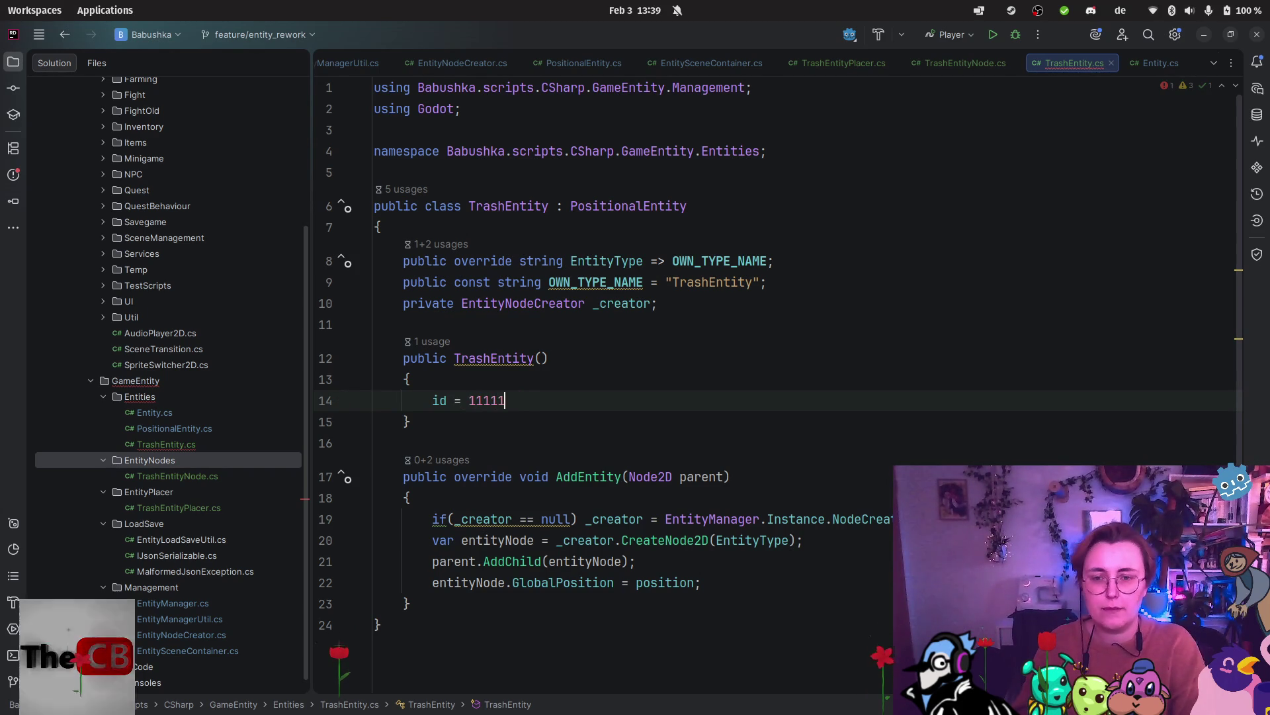
key("BackSpace")
key("BackSpace")
key("BackSpace")
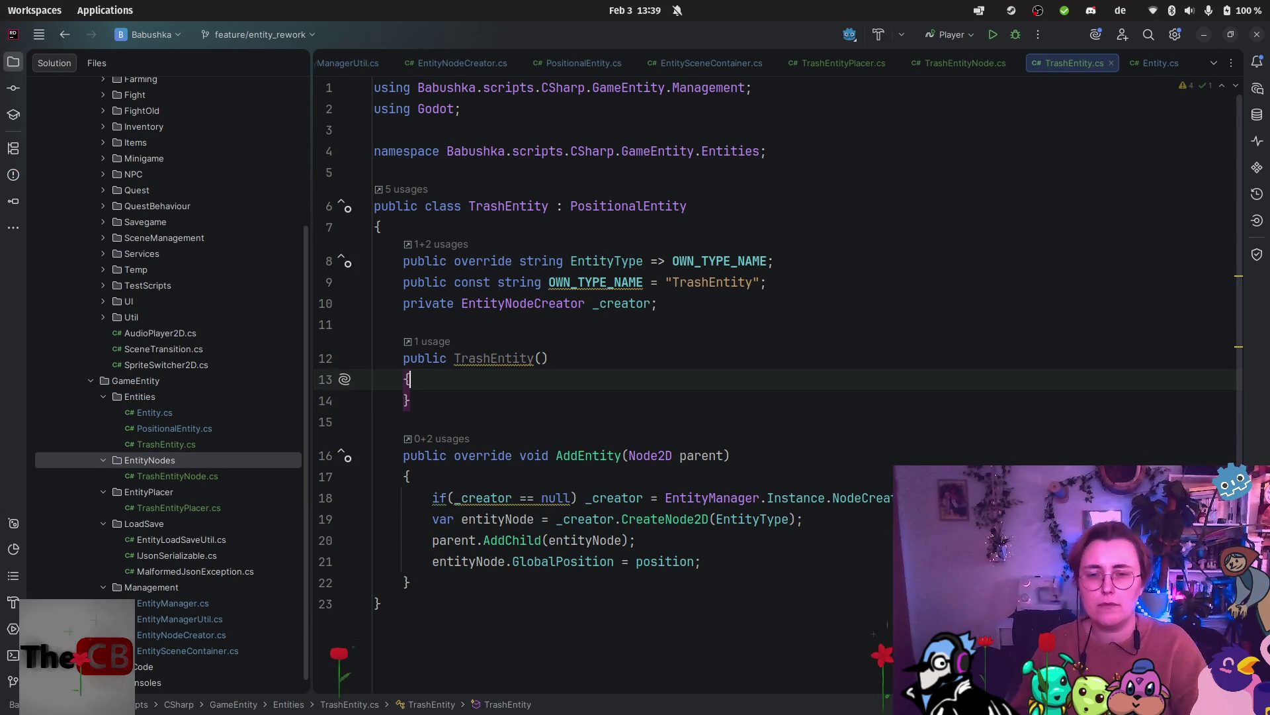
Run the farm_outside scene from the Godot editor.
mouse_move(6, 427)
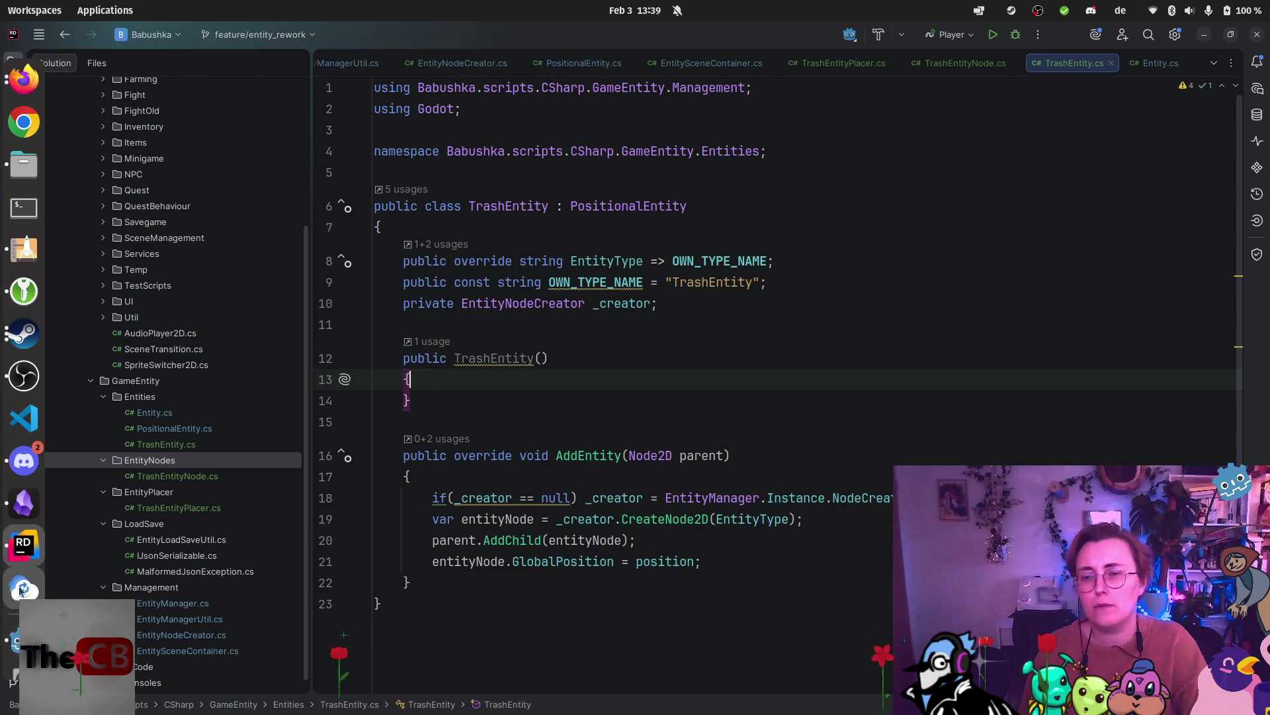
left_click(12, 635)
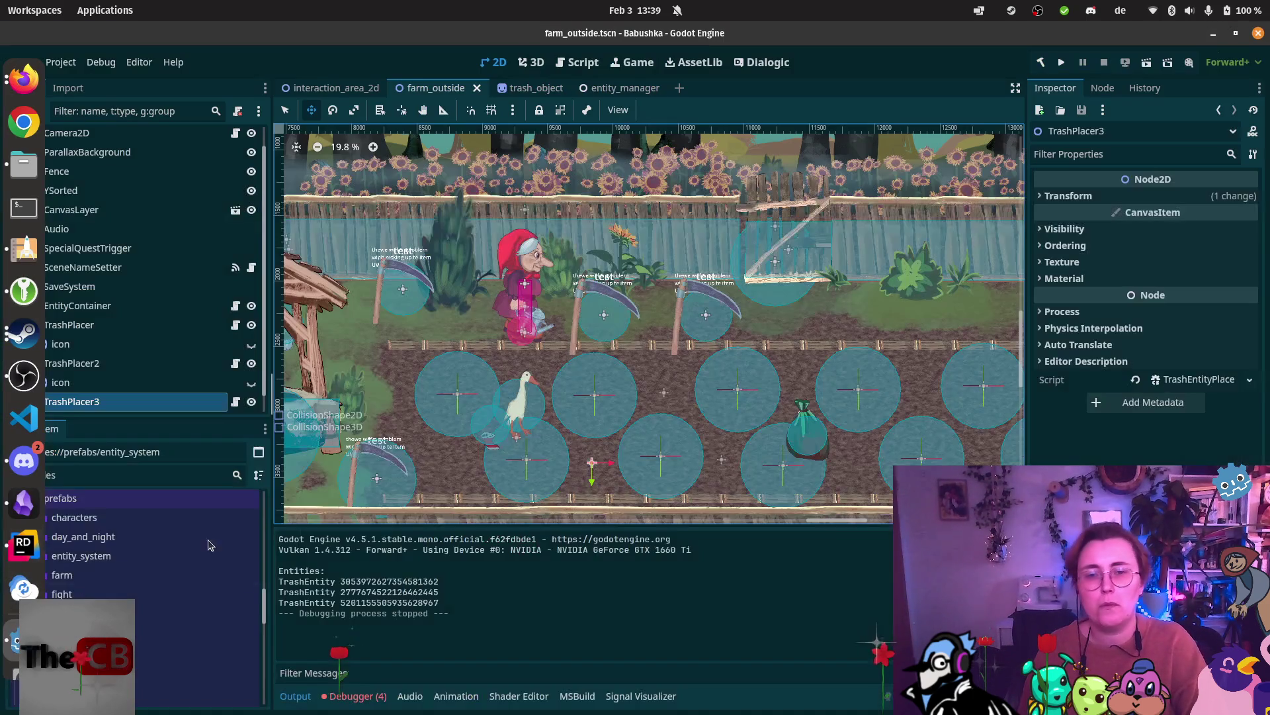
left_click(1146, 62)
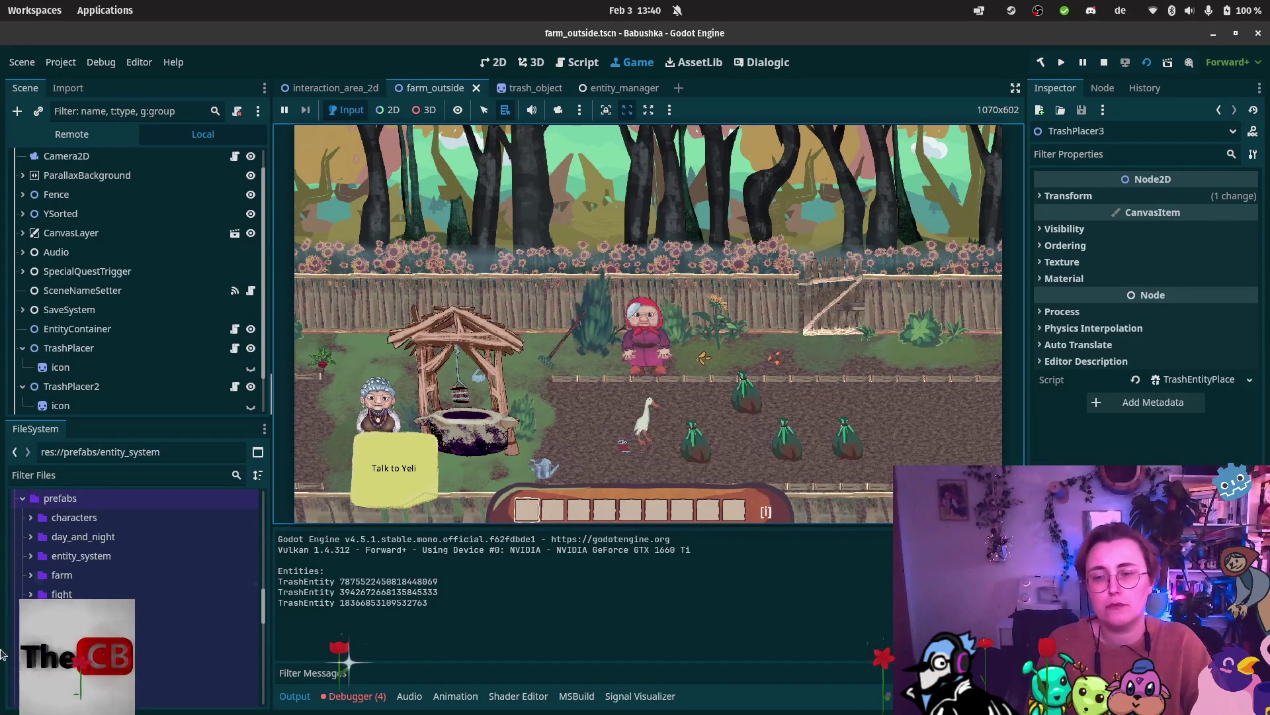
Check the code in Rider, return to the running game, and stop it with F8.
mouse_move(19, 547)
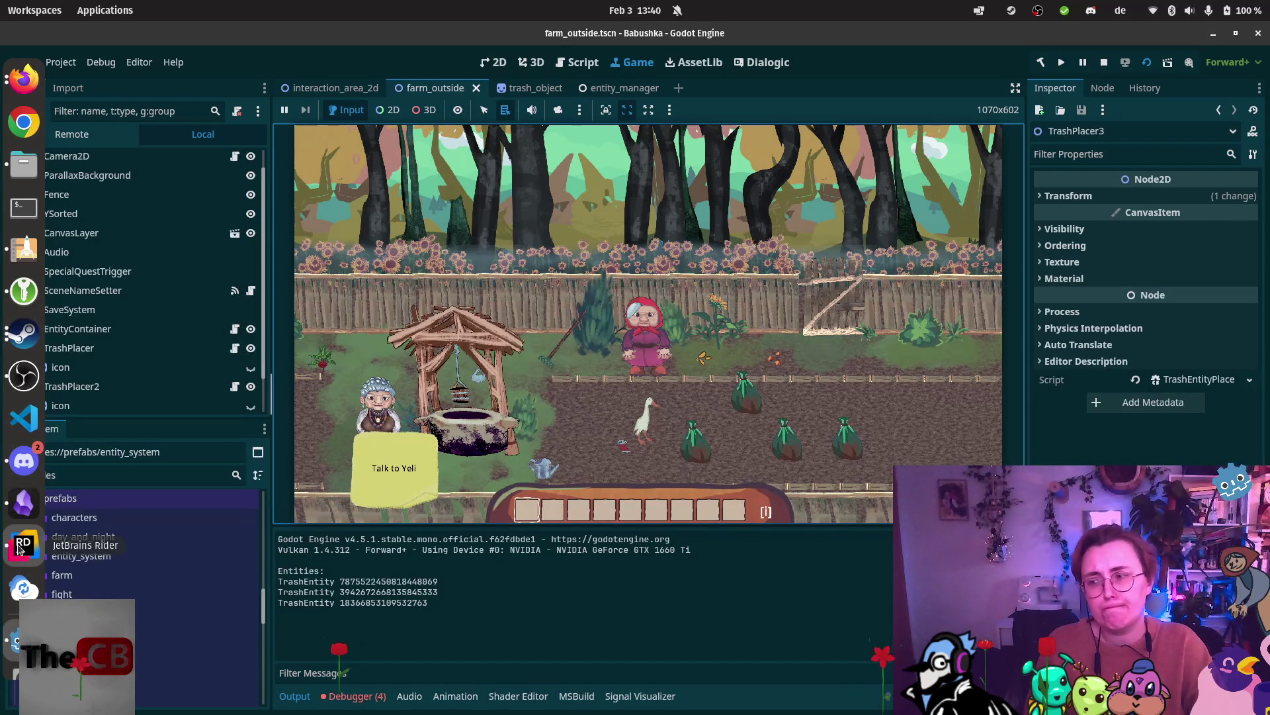
left_click(20, 546)
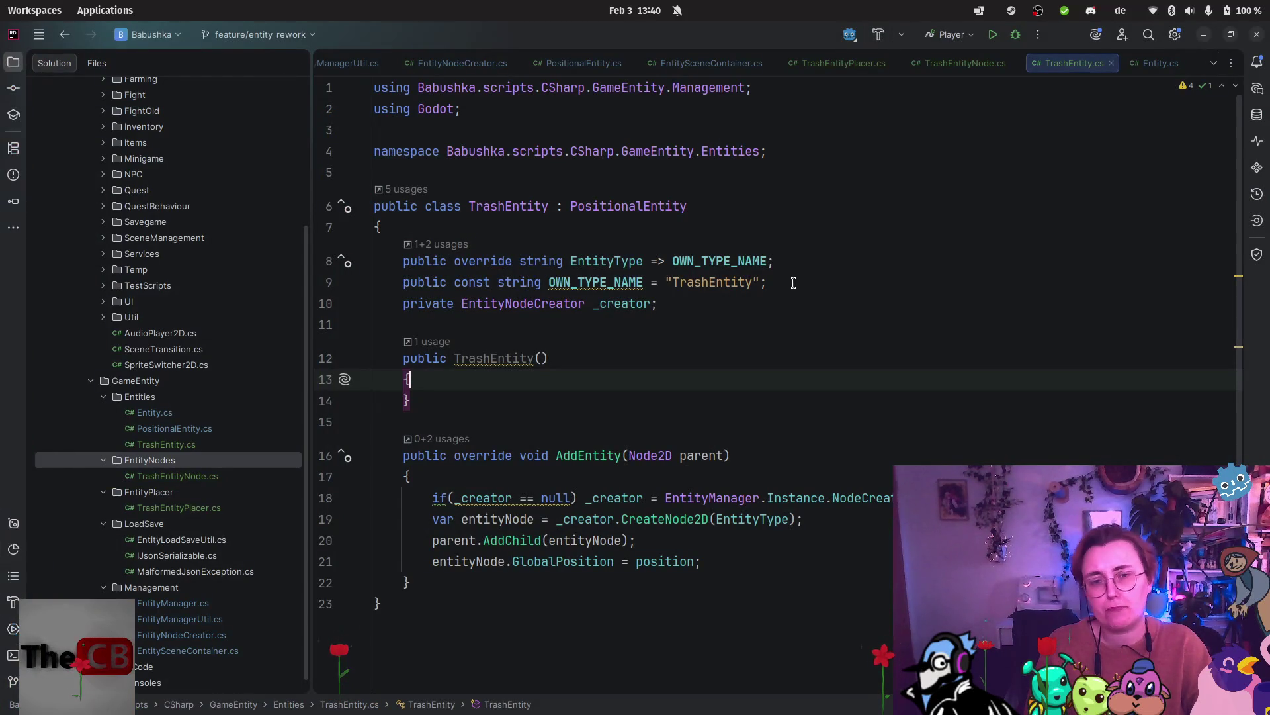
mouse_move(3, 57)
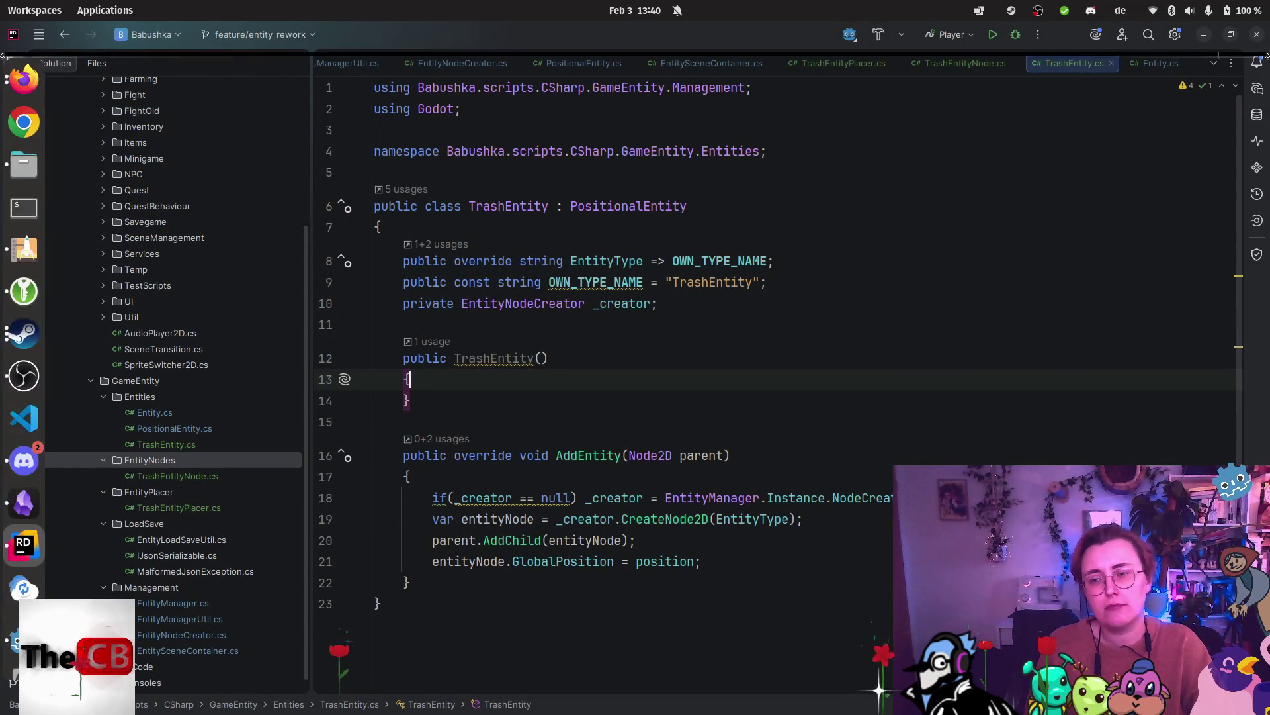
left_click(13, 637)
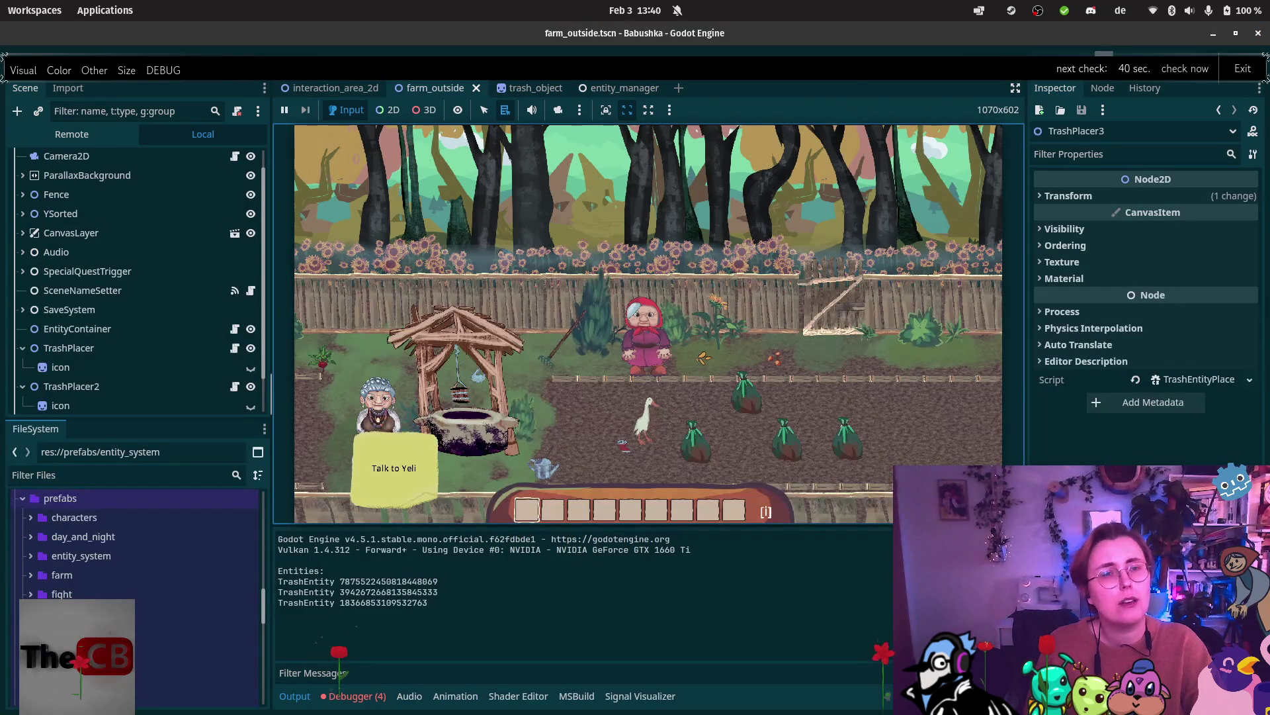
key("F8")
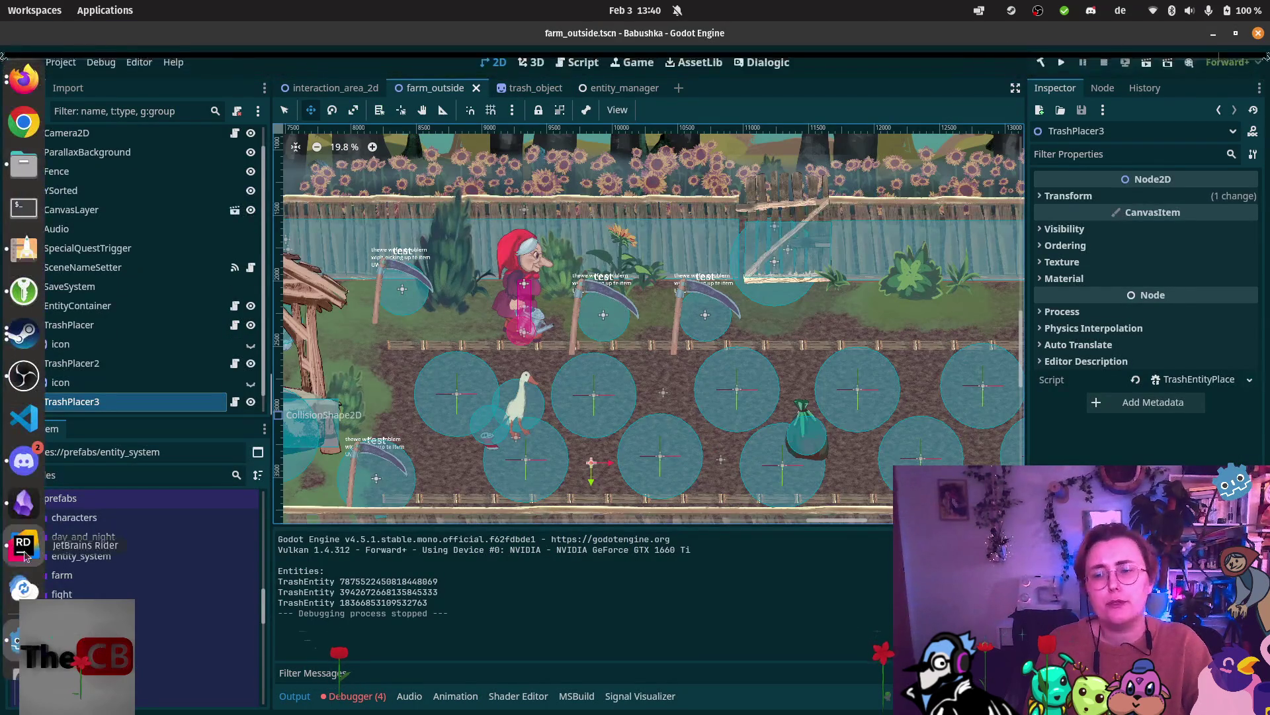
Bring Rider forward to view TrashEntityPlacer.cs and its _Ready method.
left_click(24, 555)
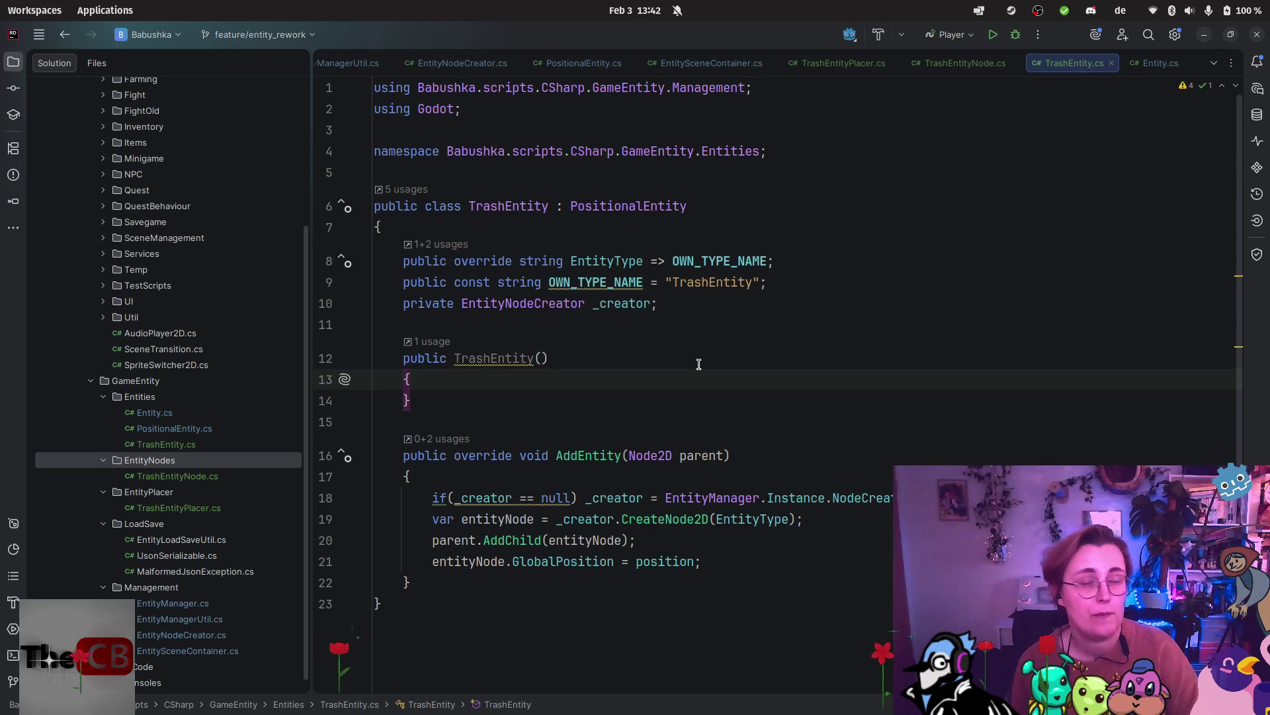
Review the TrashEntityPlacer class code, then Alt+Tab back to the Godot editor.
left_click(841, 63)
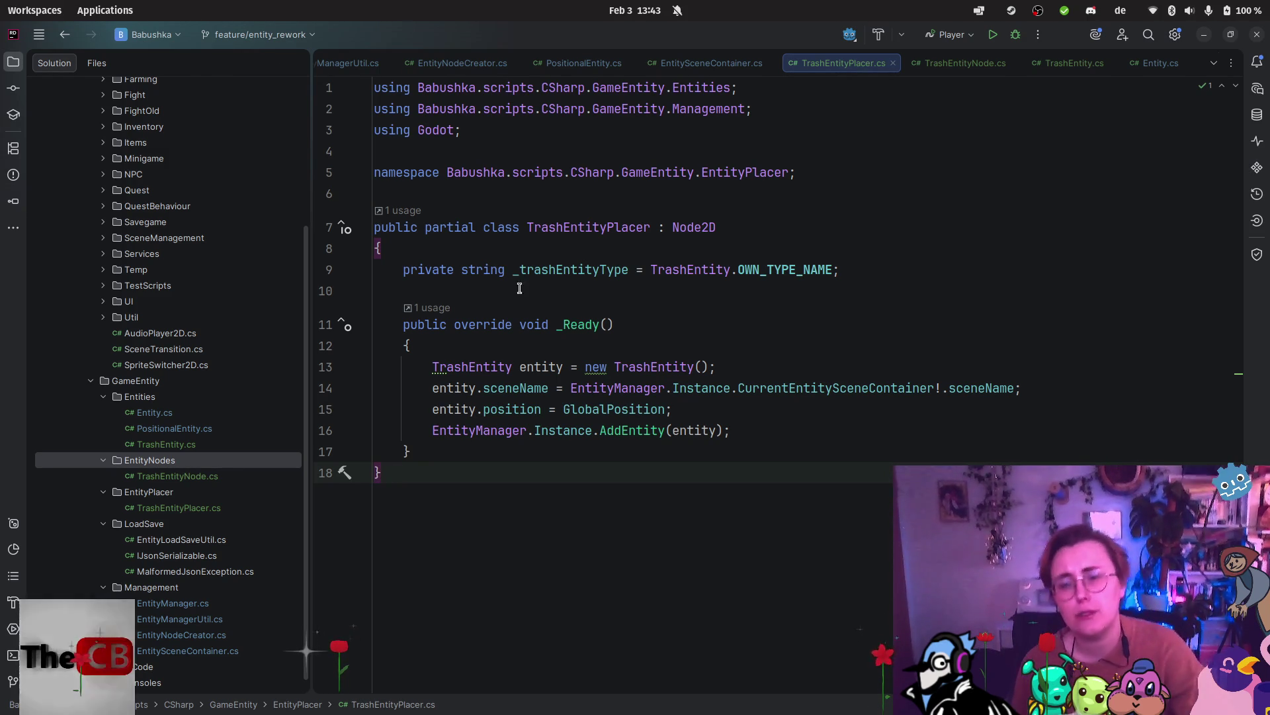
key("alt+Tab")
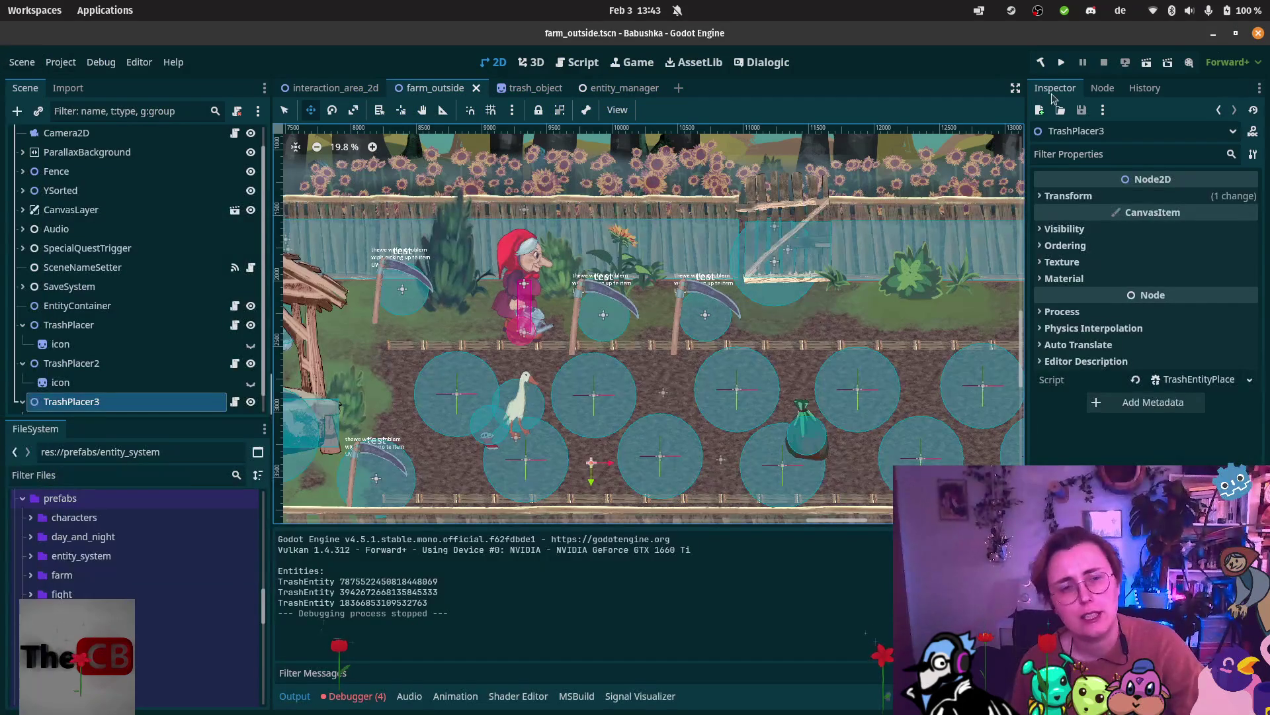
Run farm_outside again, walk the player up to the fence gate and back, then stop.
left_click(1149, 63)
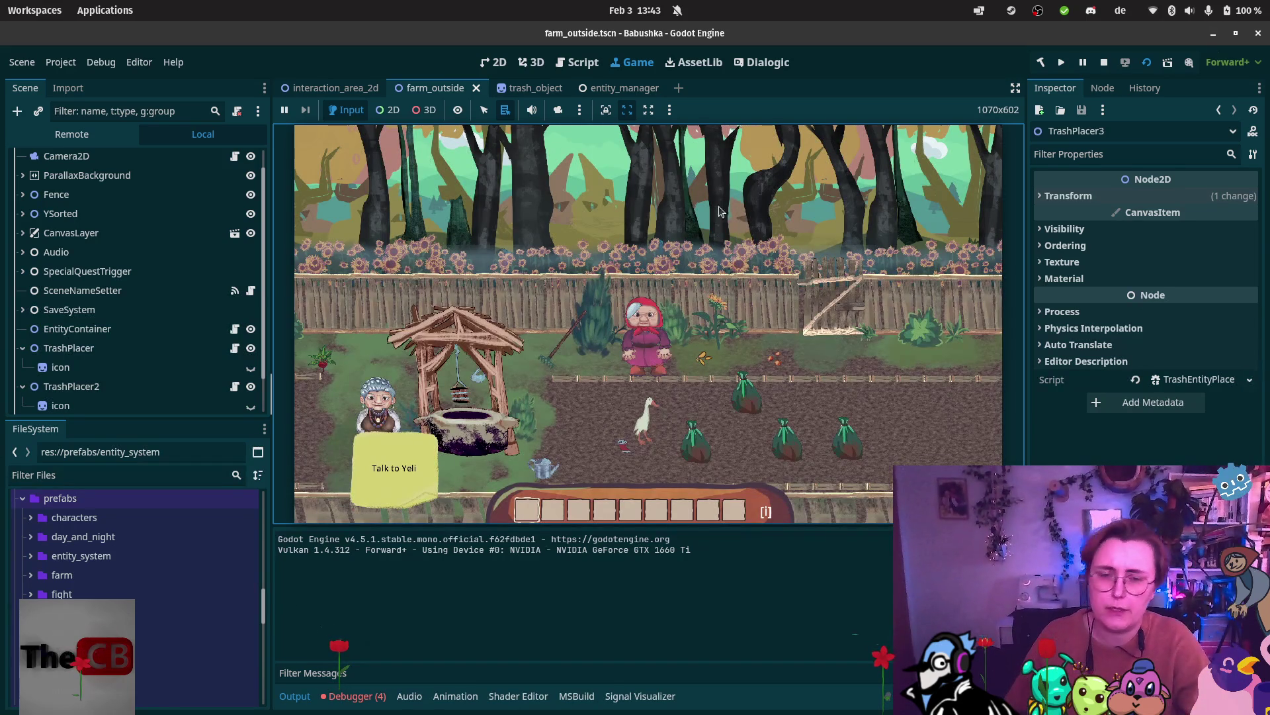
key("d")
key("w")
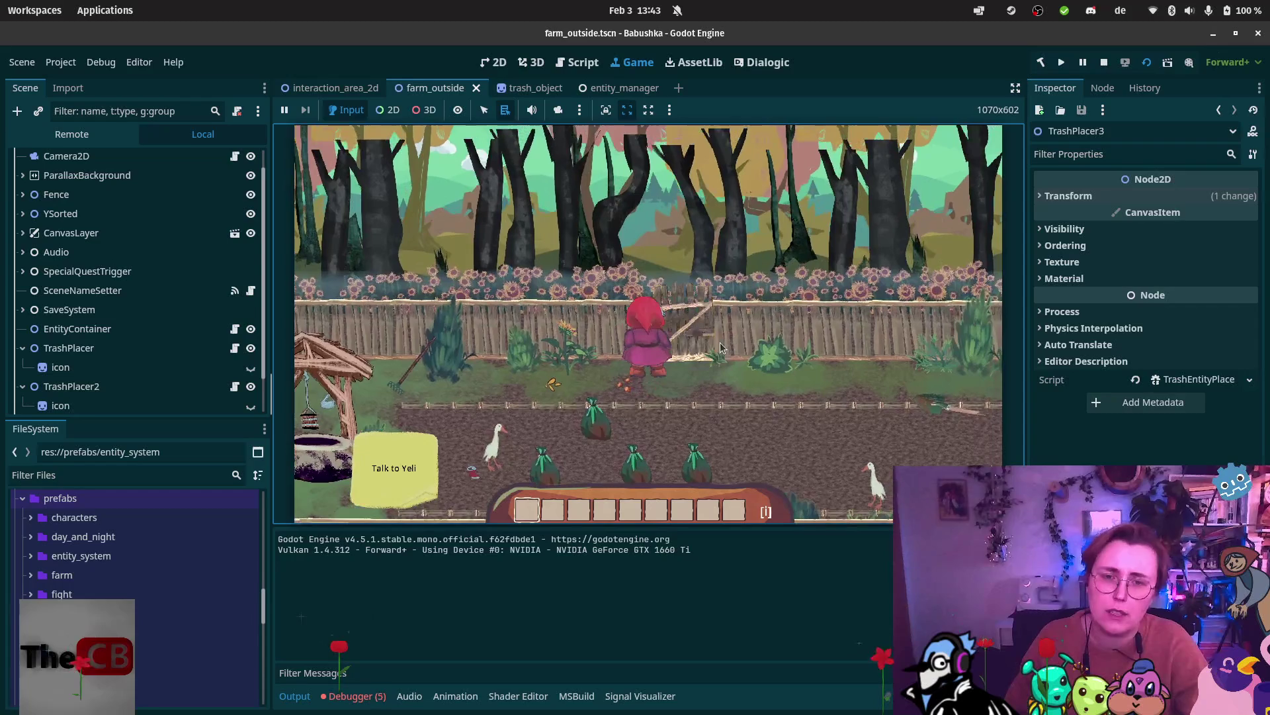
key("s")
key("d")
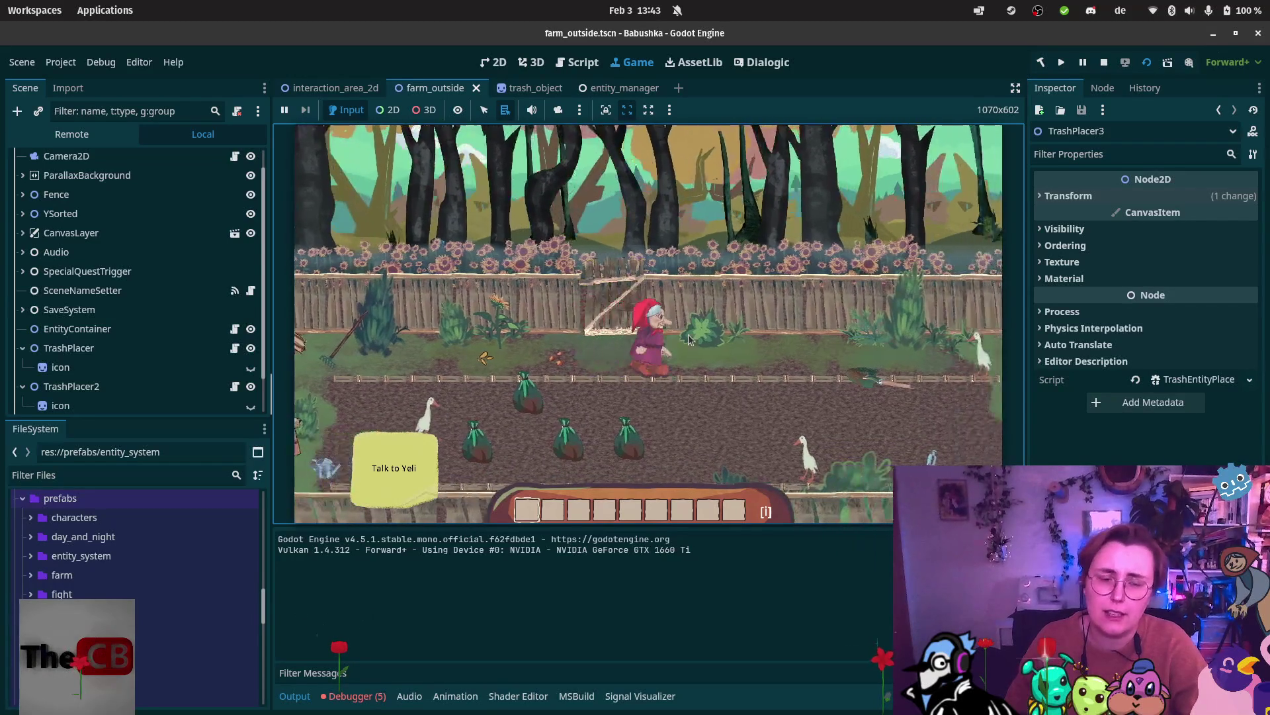
key("a")
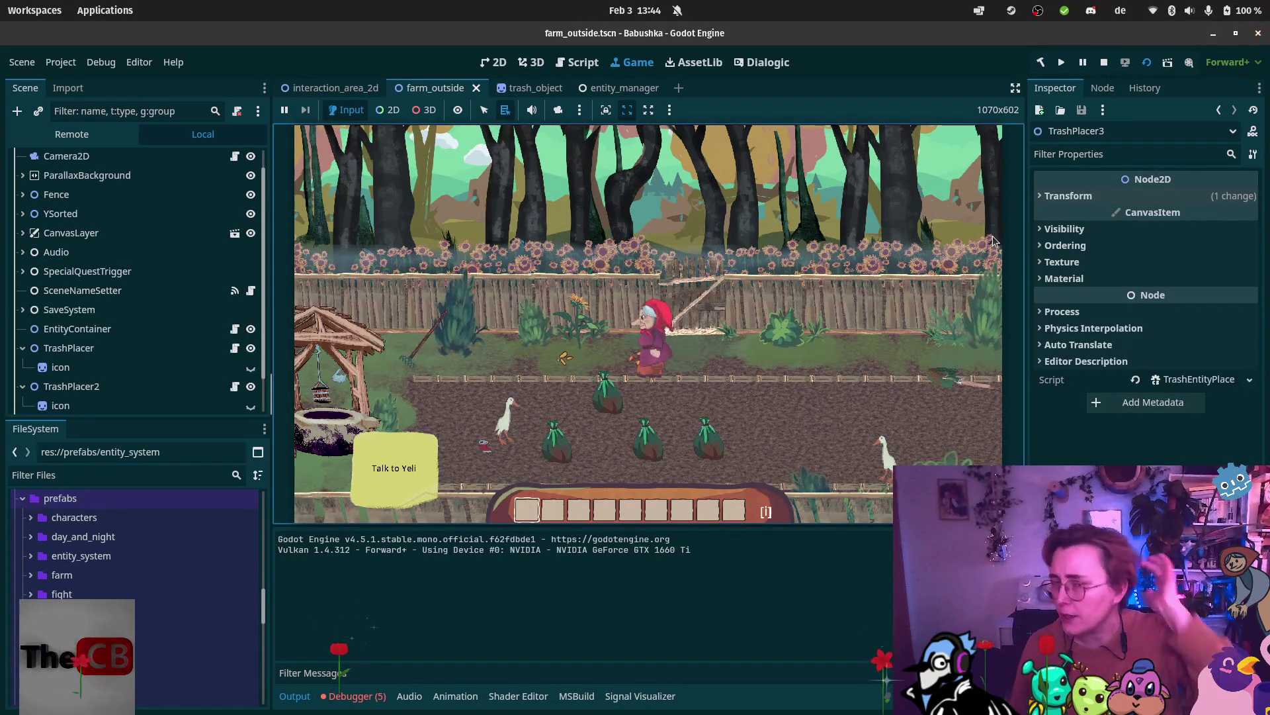
left_click(1104, 62)
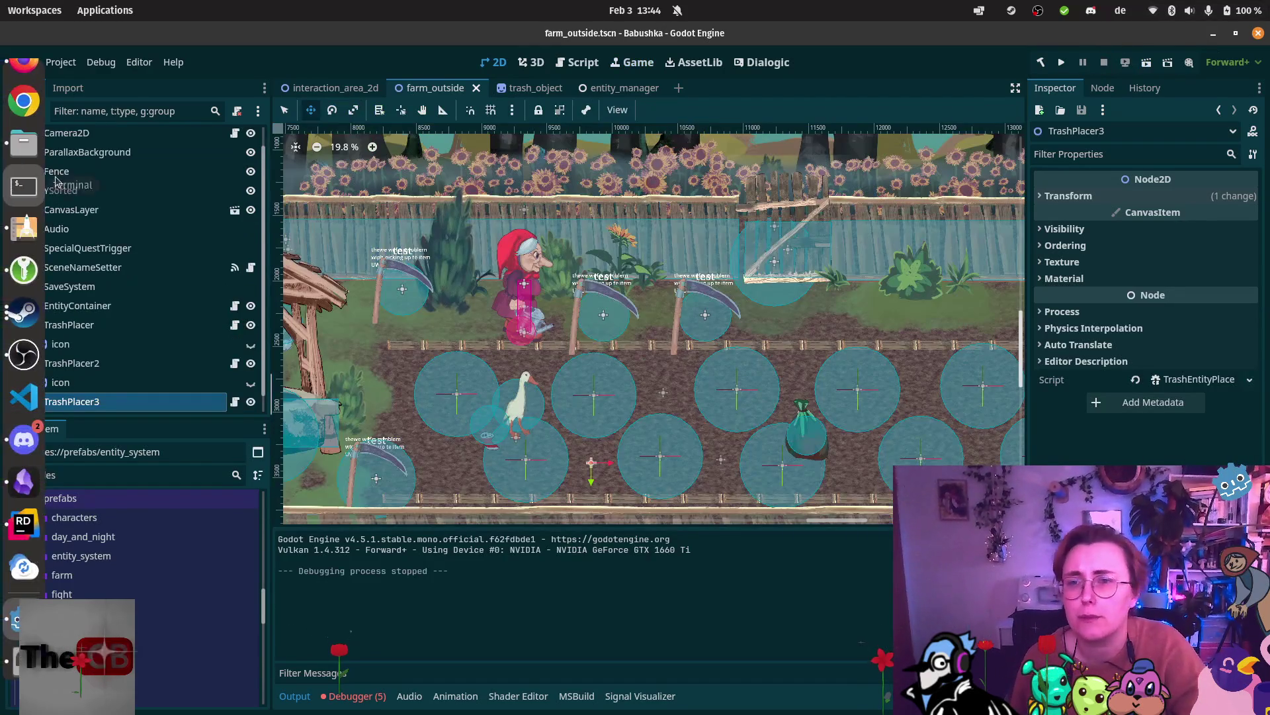
Select the BabushkaSceneFarmOutside2d root node and open the first Scene Names To Load entry.
scroll(99, 199, "up", 1)
left_click(99, 136)
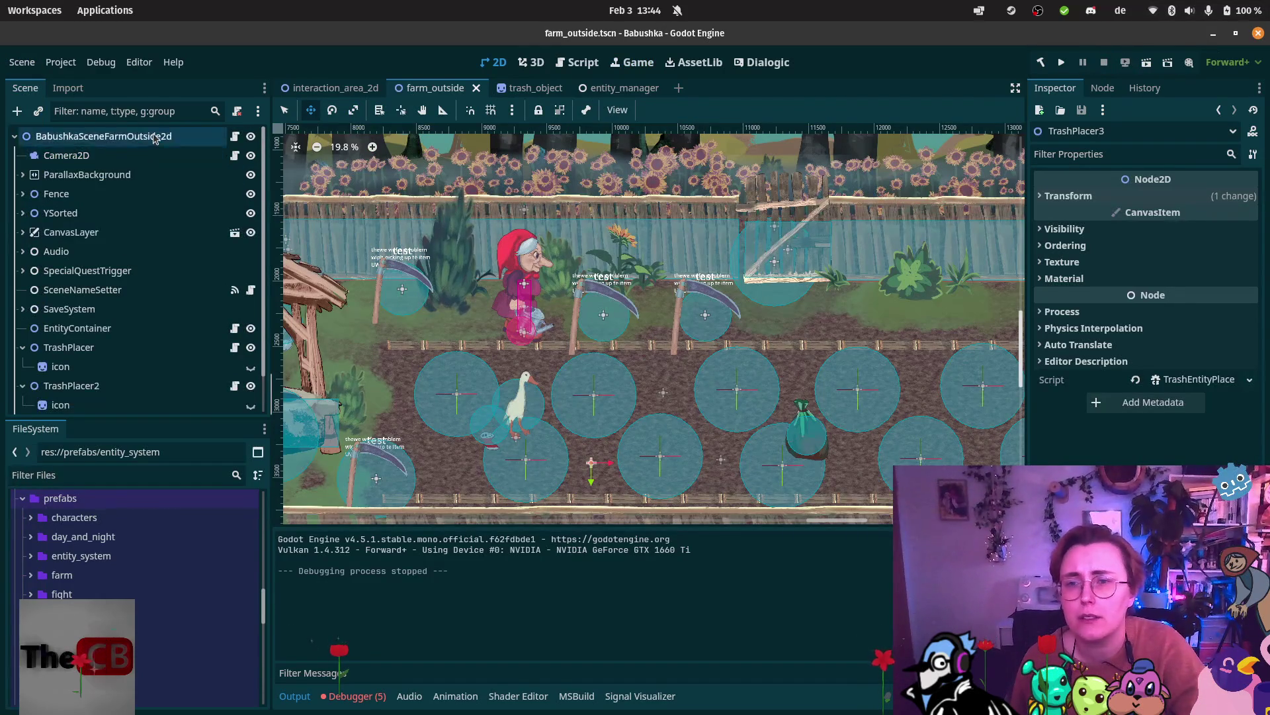
left_click(1177, 198)
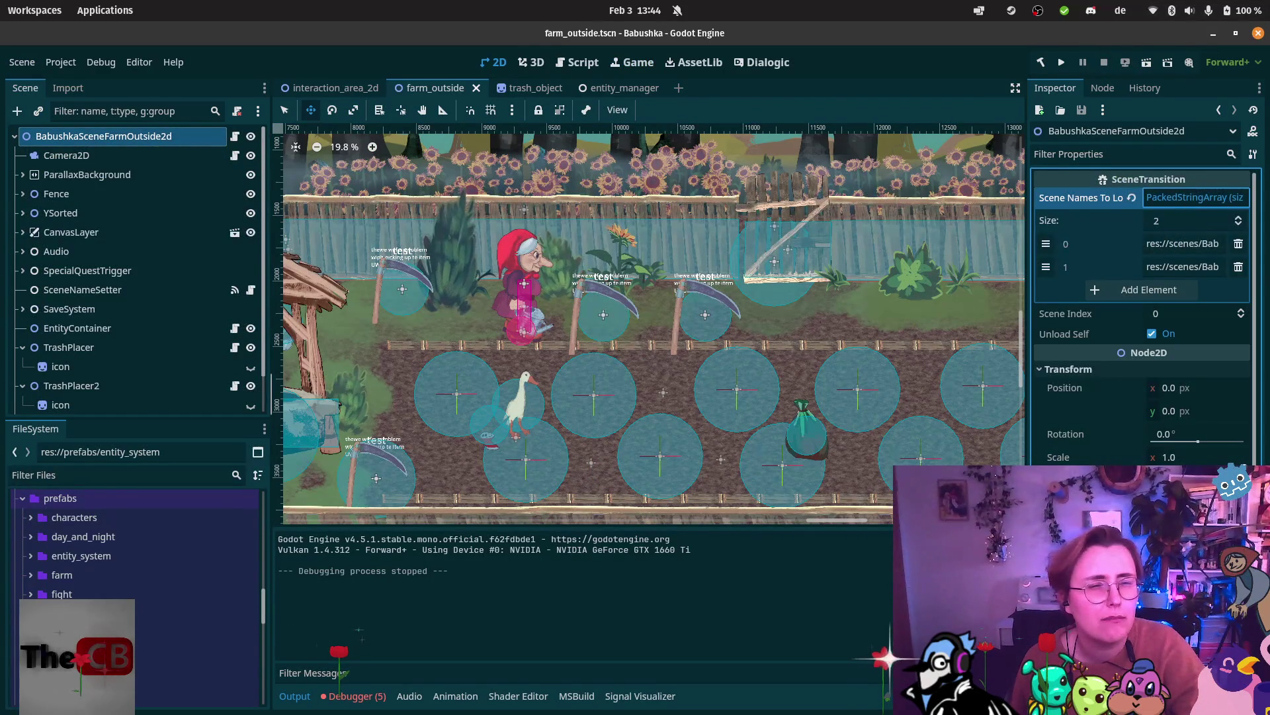
left_click(1176, 245)
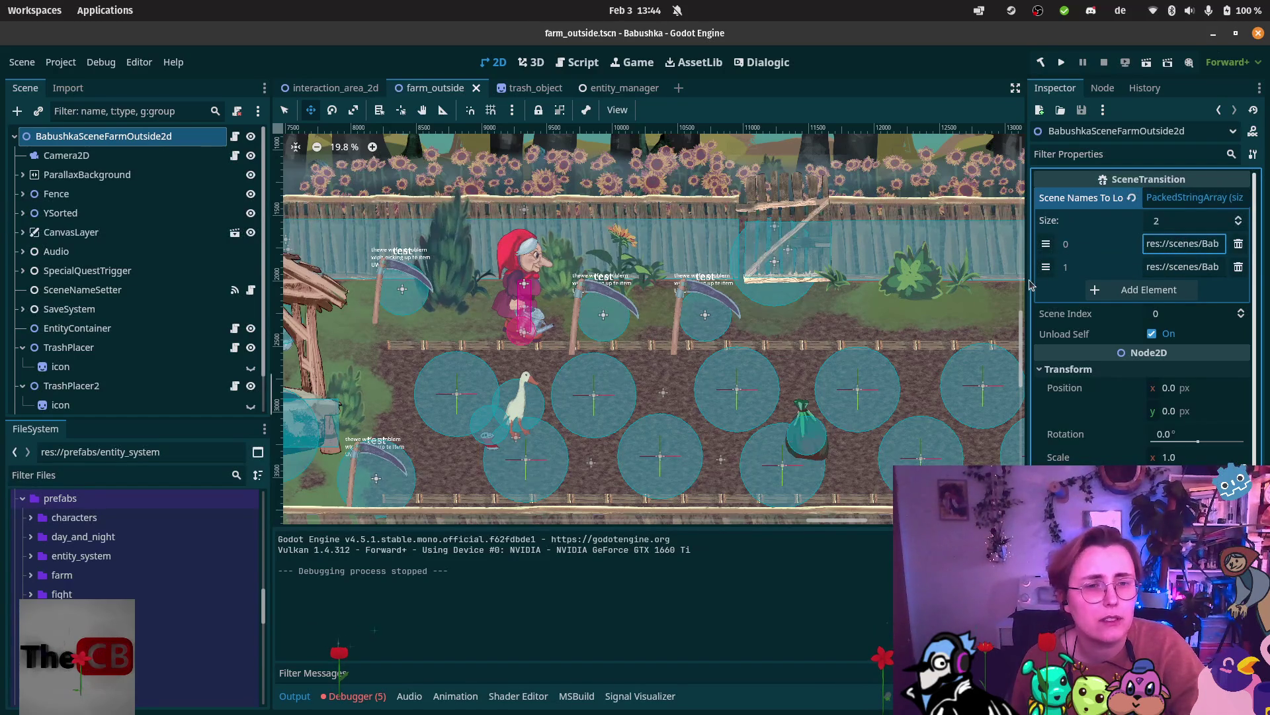
Widen the Inspector to read the two scene paths, then restore the scene view's width.
mouse_move(1026, 275)
left_mouse_down()
mouse_move(641, 275)
mouse_move(680, 276)
left_mouse_up()
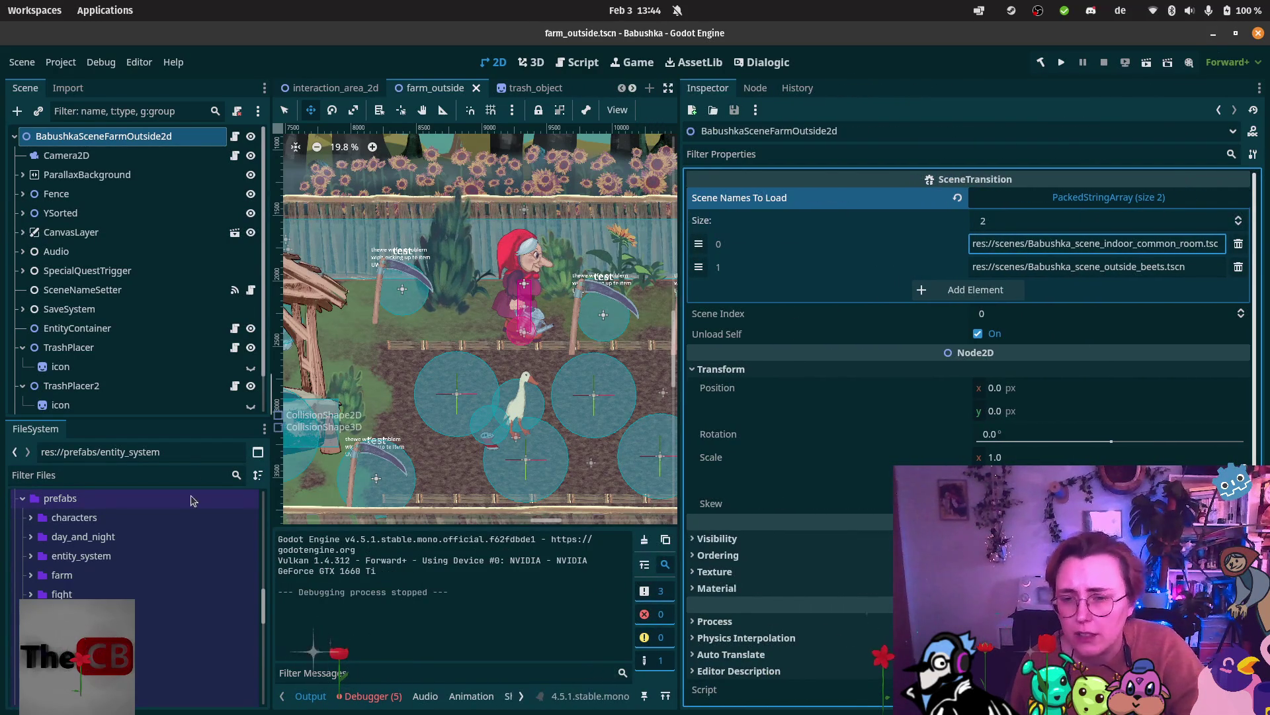
scroll(165, 542, "down", 3)
scroll(165, 543, "down", 10)
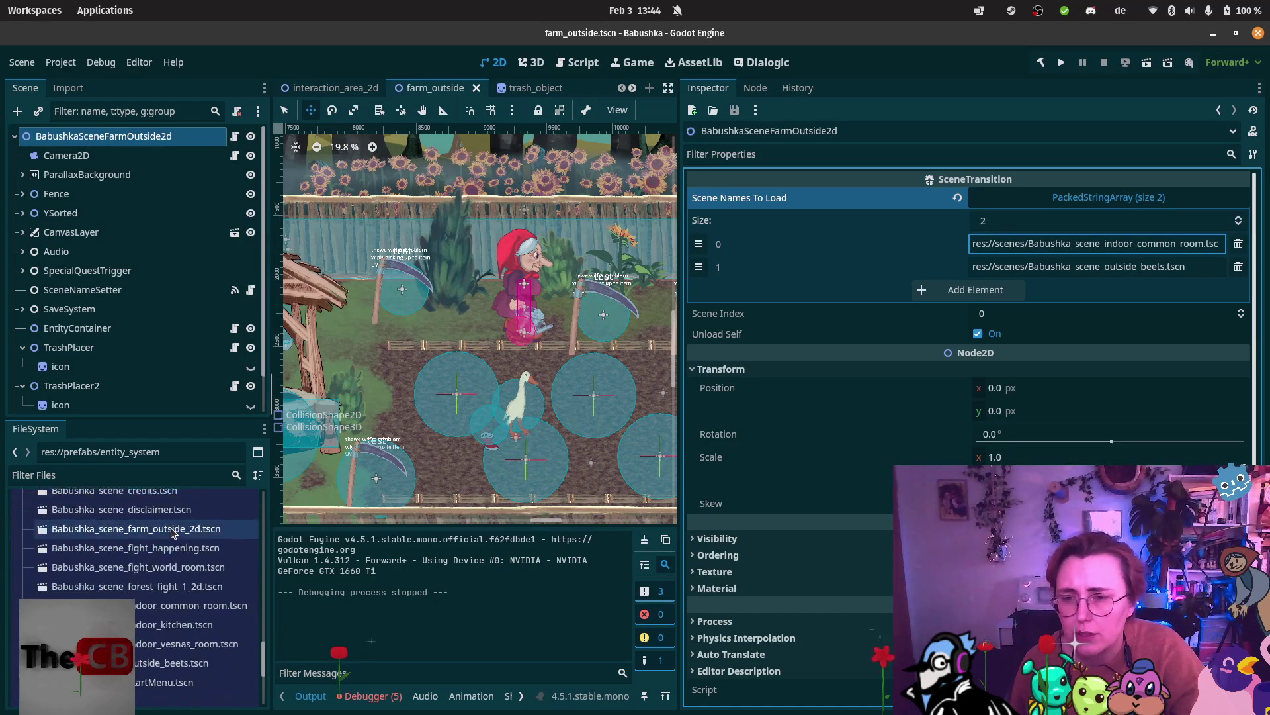
scroll(171, 529, "down", 1)
left_click(175, 533)
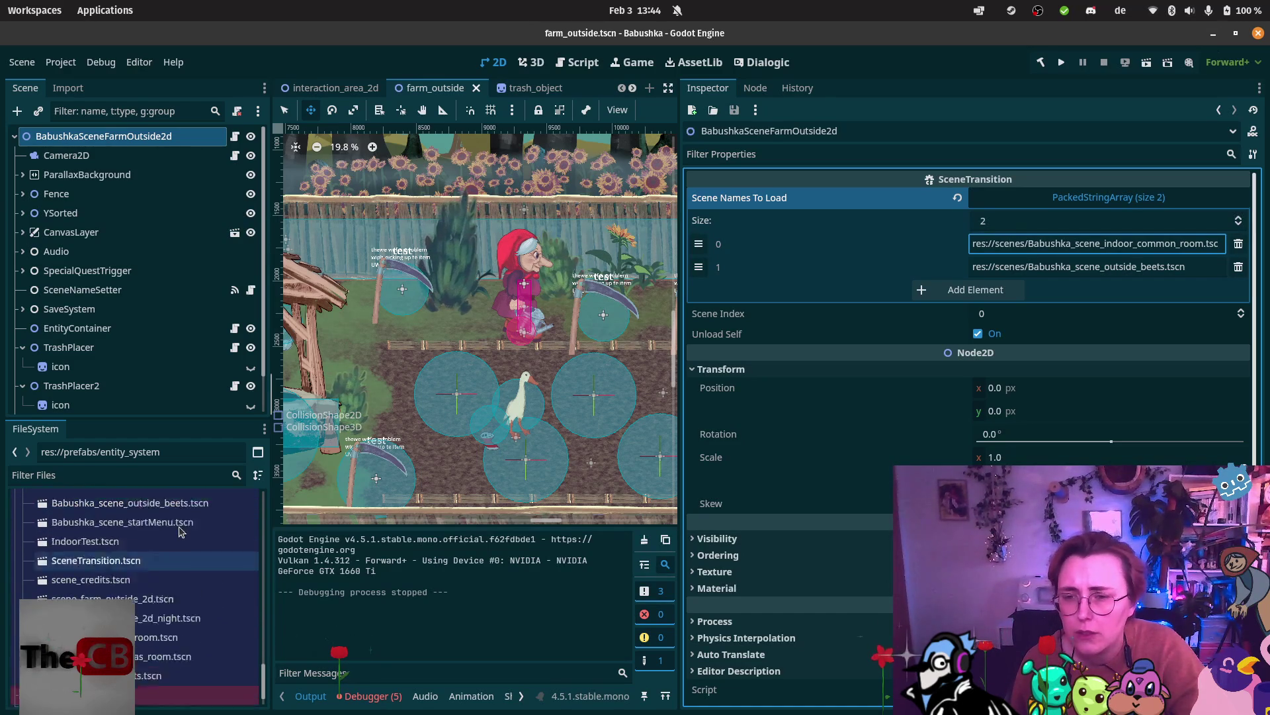
scroll(180, 527, "up", 1)
scroll(179, 530, "up", 5)
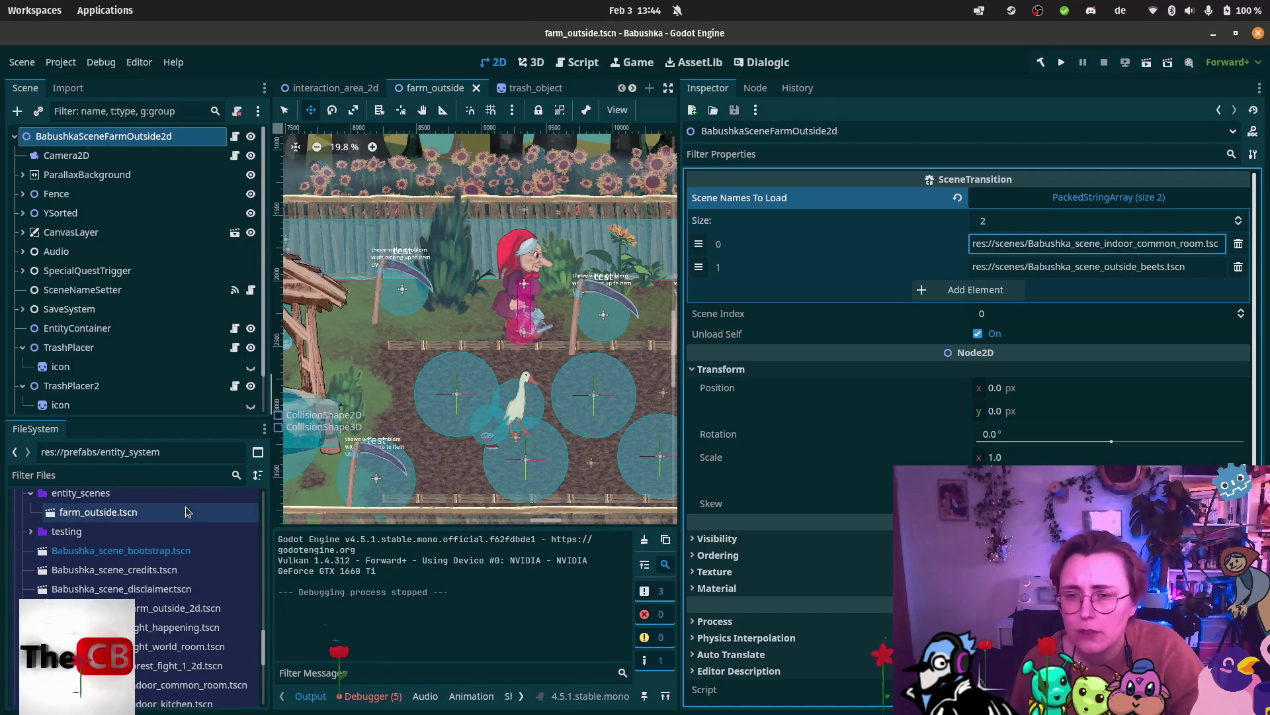
scroll(187, 511, "down", 2)
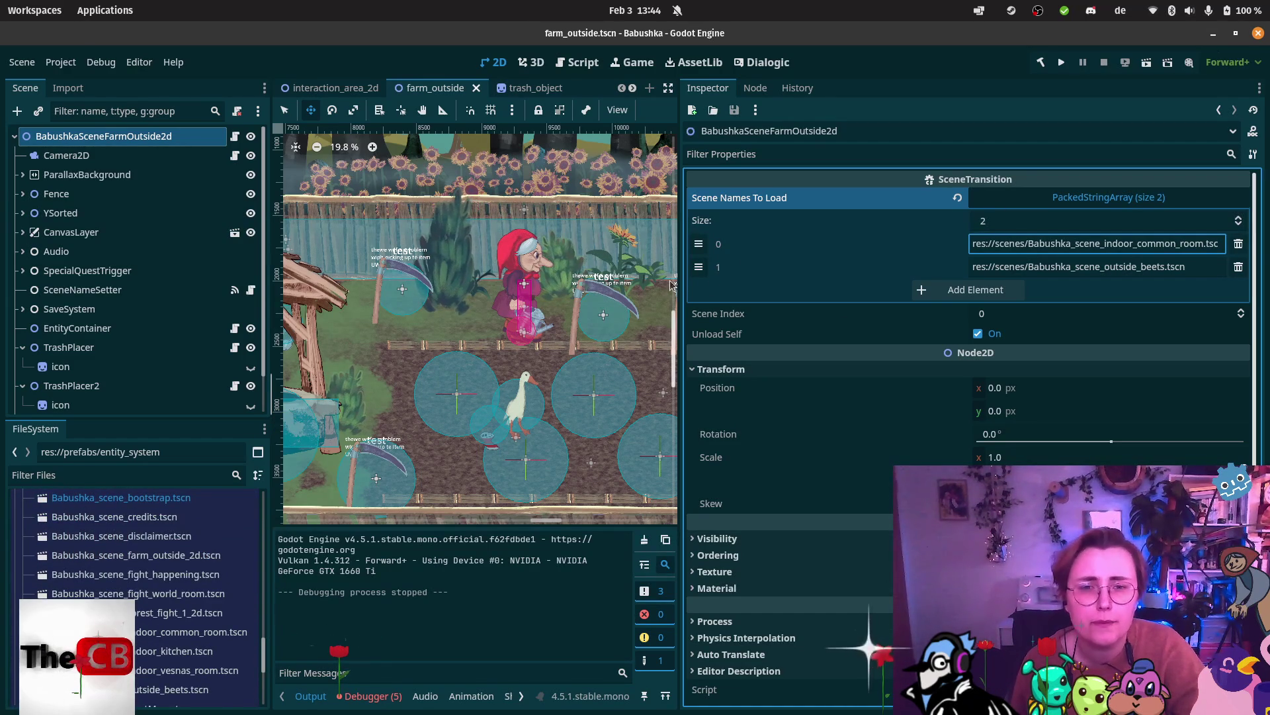
left_click_drag(681, 284, 941, 283)
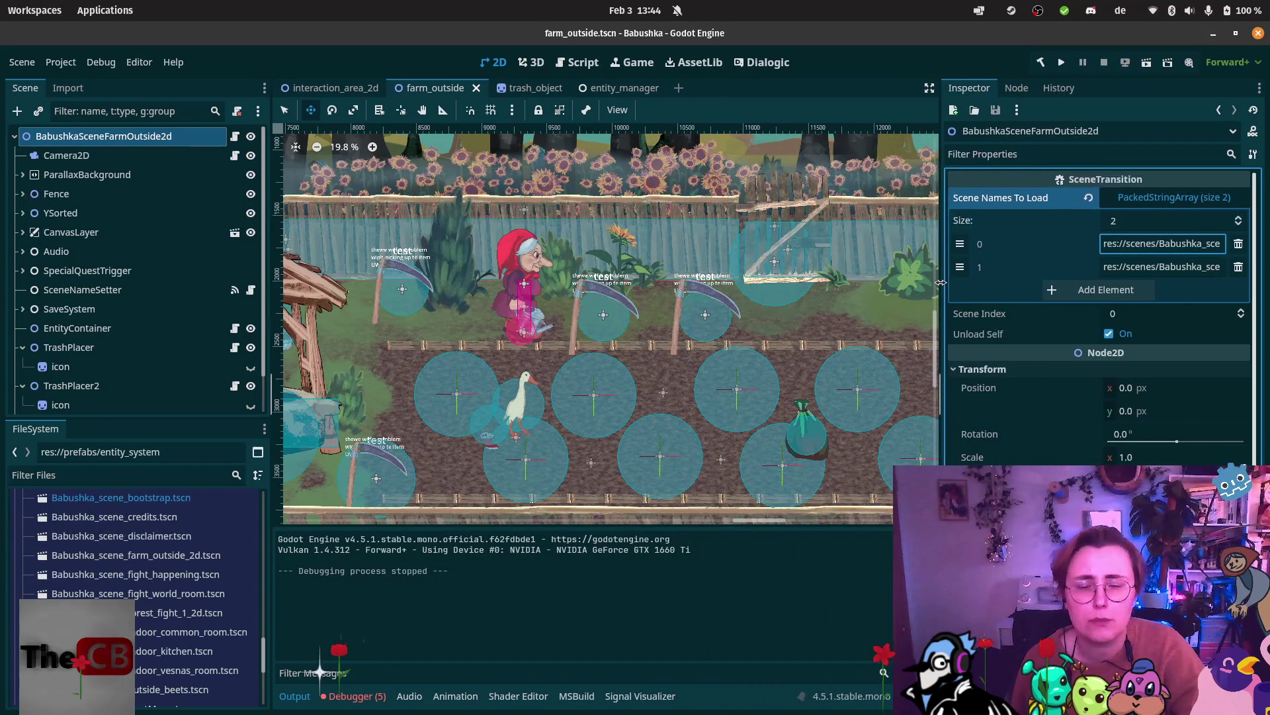
Select Babushka_scene_outside_beets.tscn in the FileSystem dock's scenes folder.
scroll(138, 595, "up", 5)
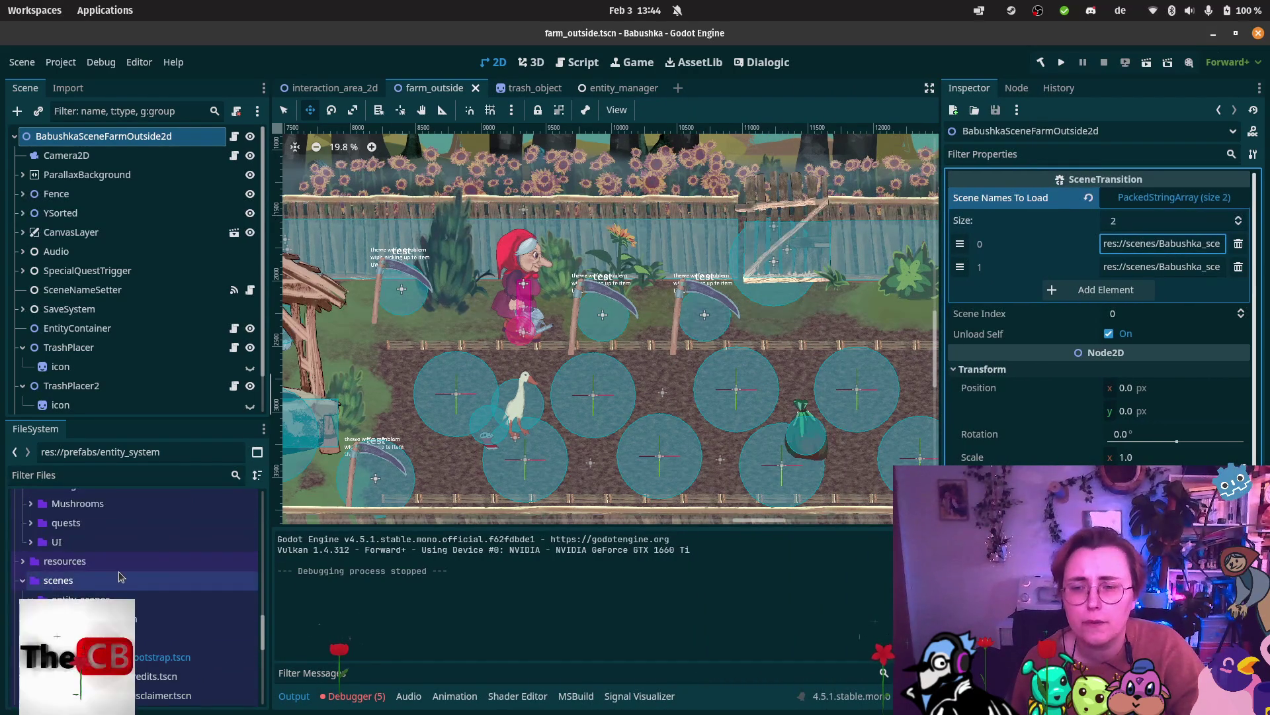
left_click(133, 618)
scroll(159, 563, "down", 6)
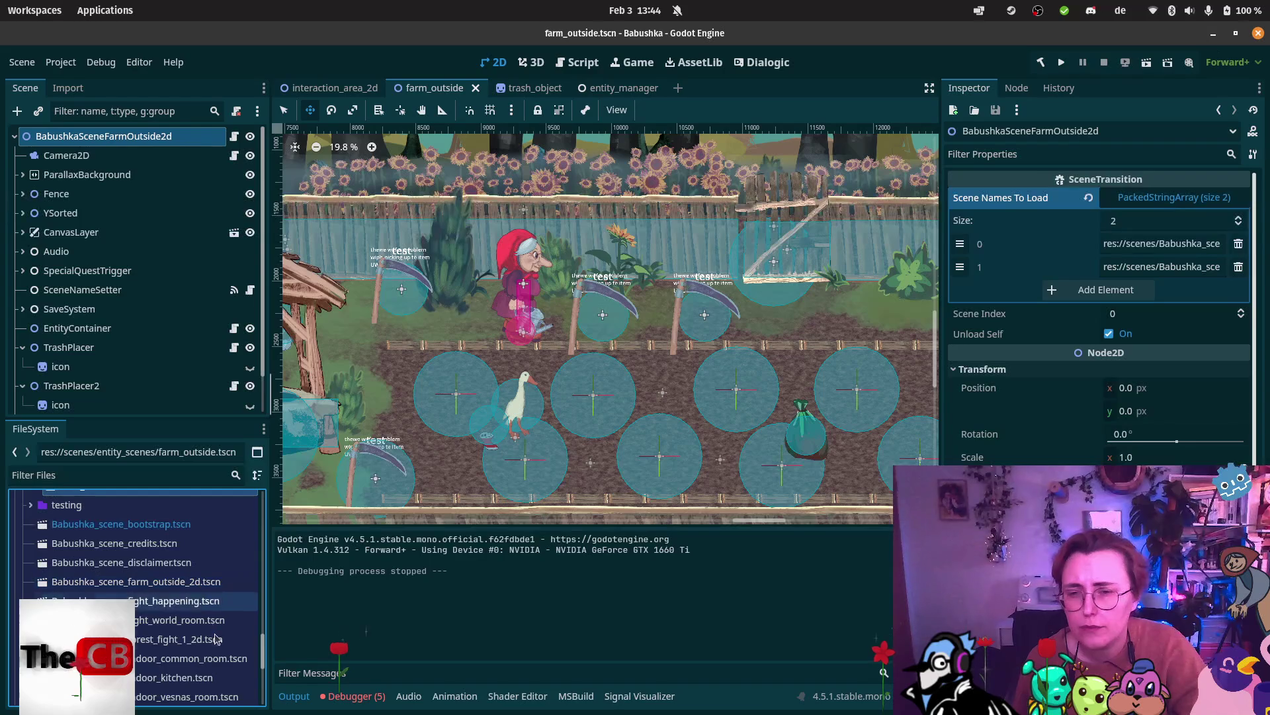
scroll(215, 575, "down", 3)
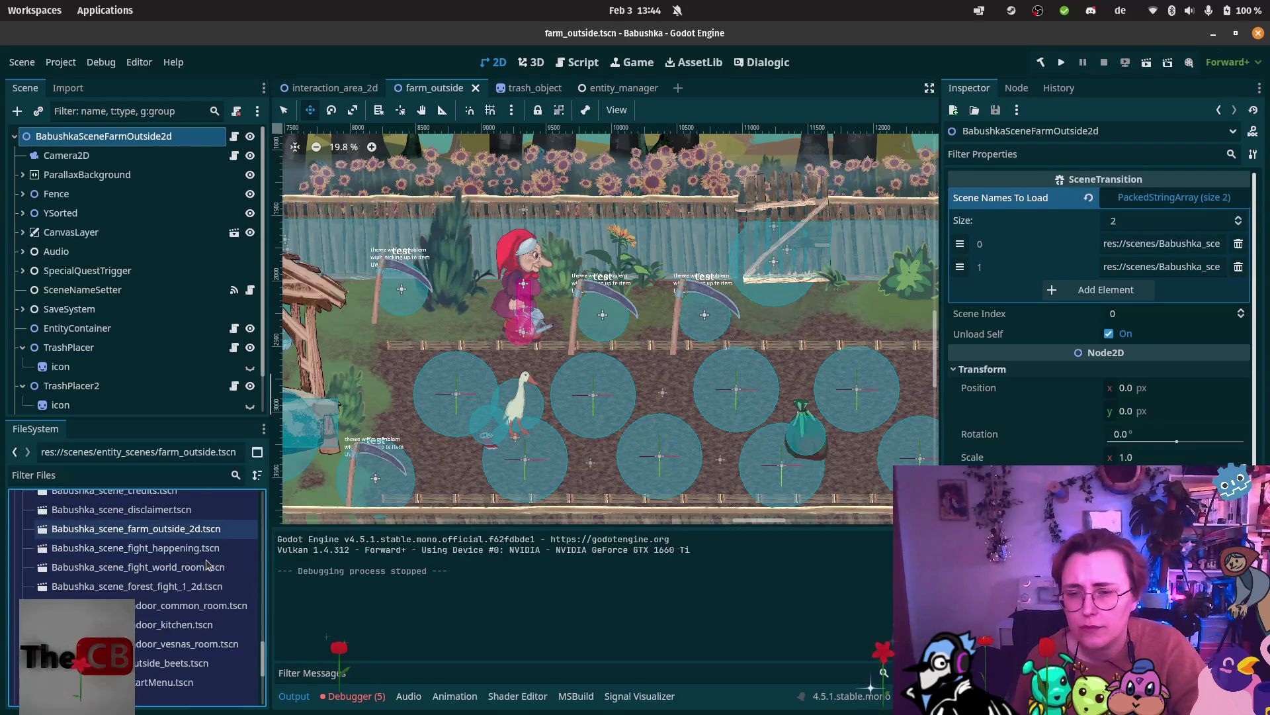
left_click(186, 641)
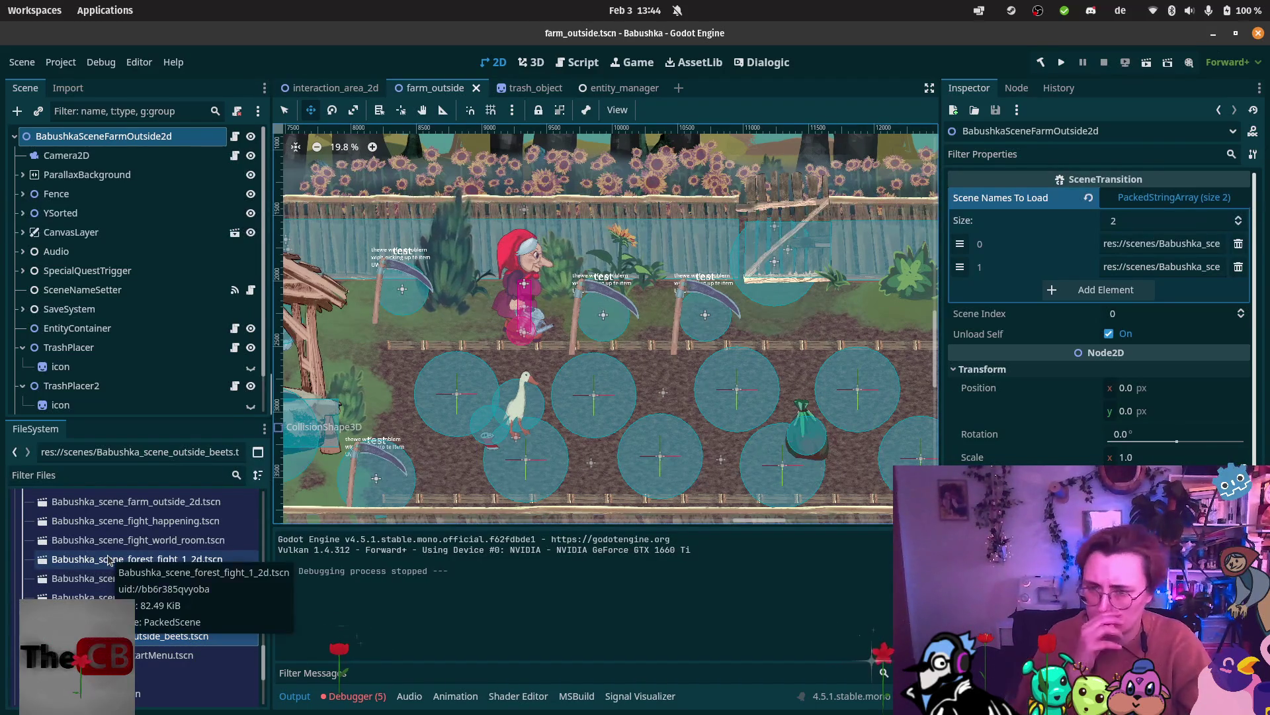
Dismiss the tree-root alert and duplicate the beets scene, dropping the Babushka_scene_ prefix from the name.
key("ctrl+d")
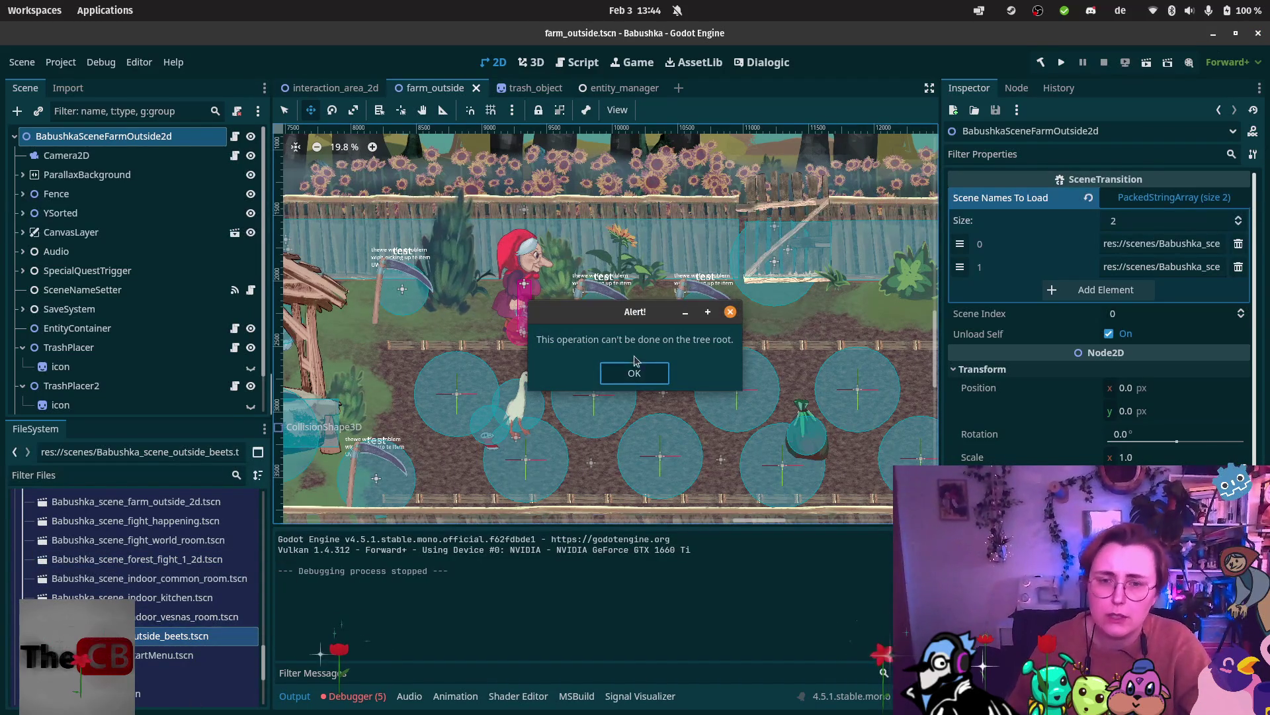
left_click(633, 373)
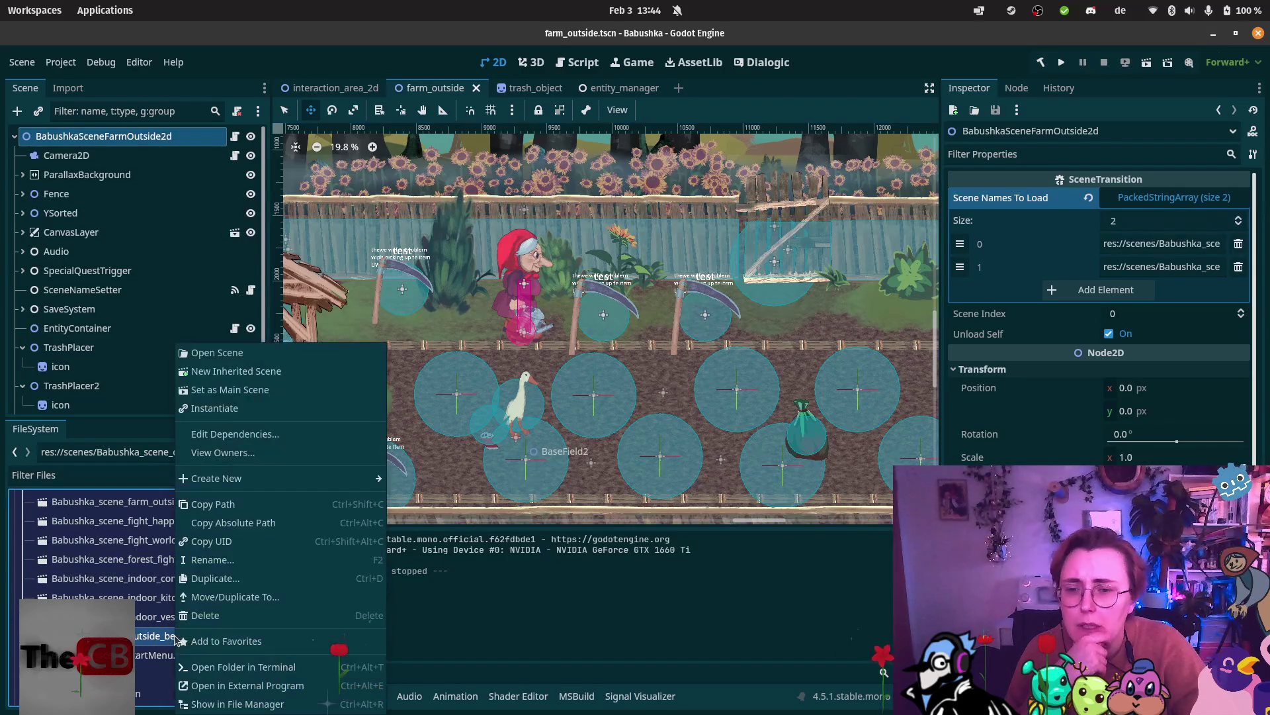
right_click(176, 635)
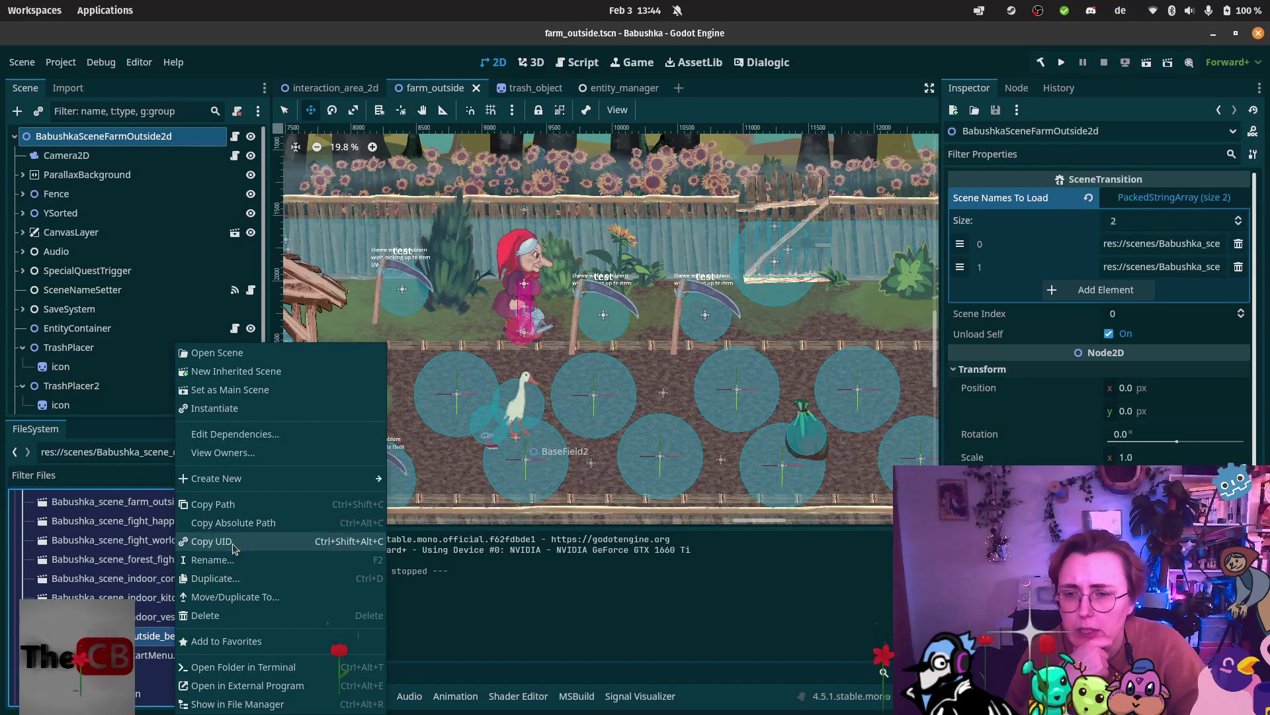
left_click(231, 580)
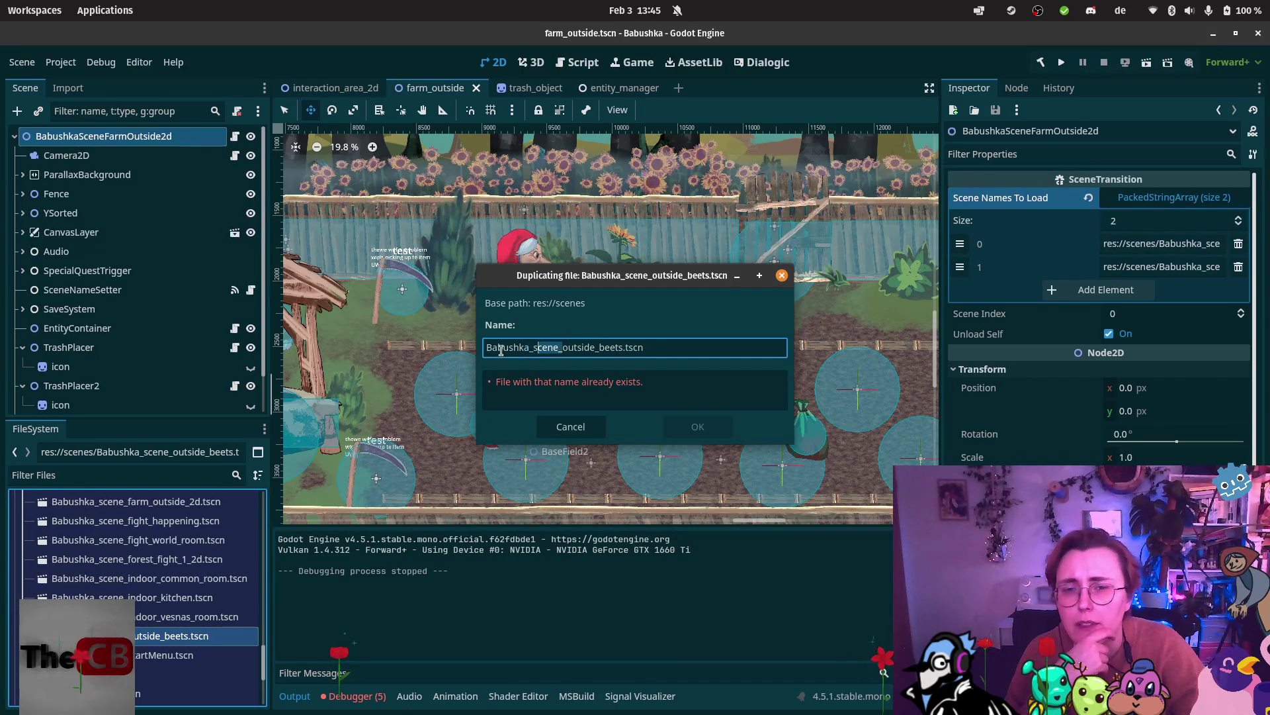
key("BackSpace")
key("Return")
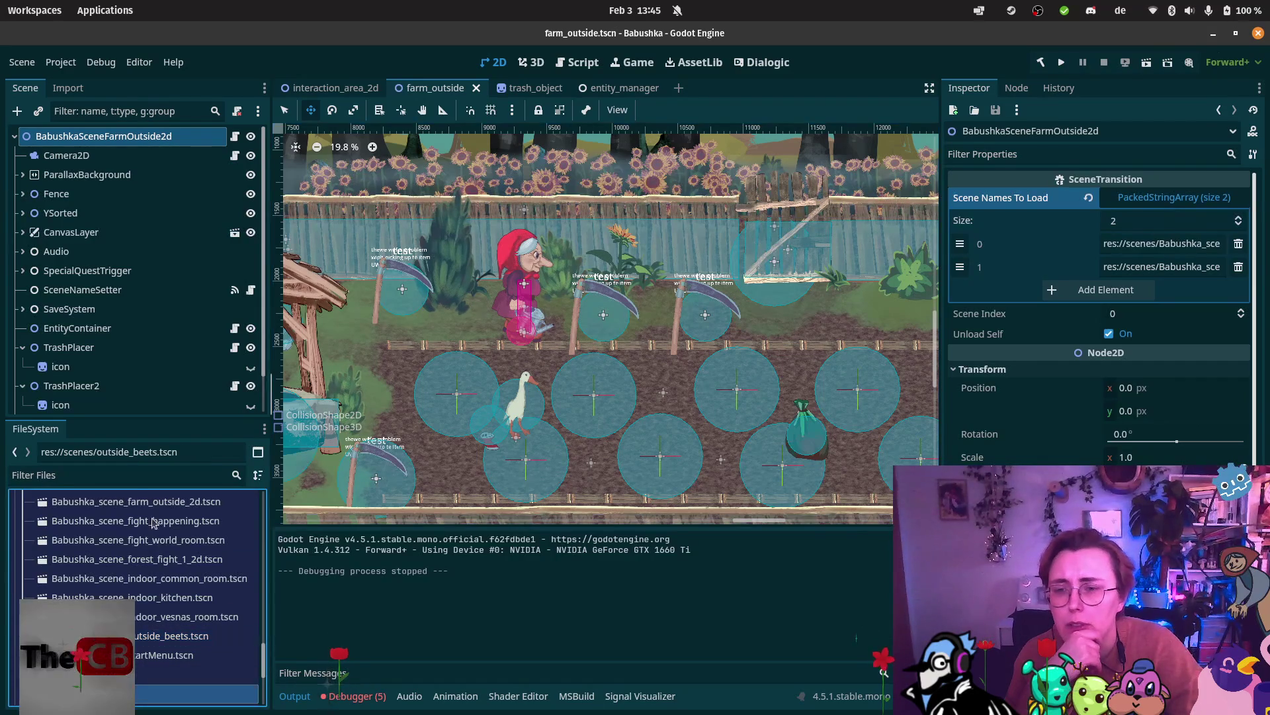
Resize the FileSystem dock and widen the Inspector to show full scene paths, undoing a stray edit.
scroll(132, 509, "up", 5)
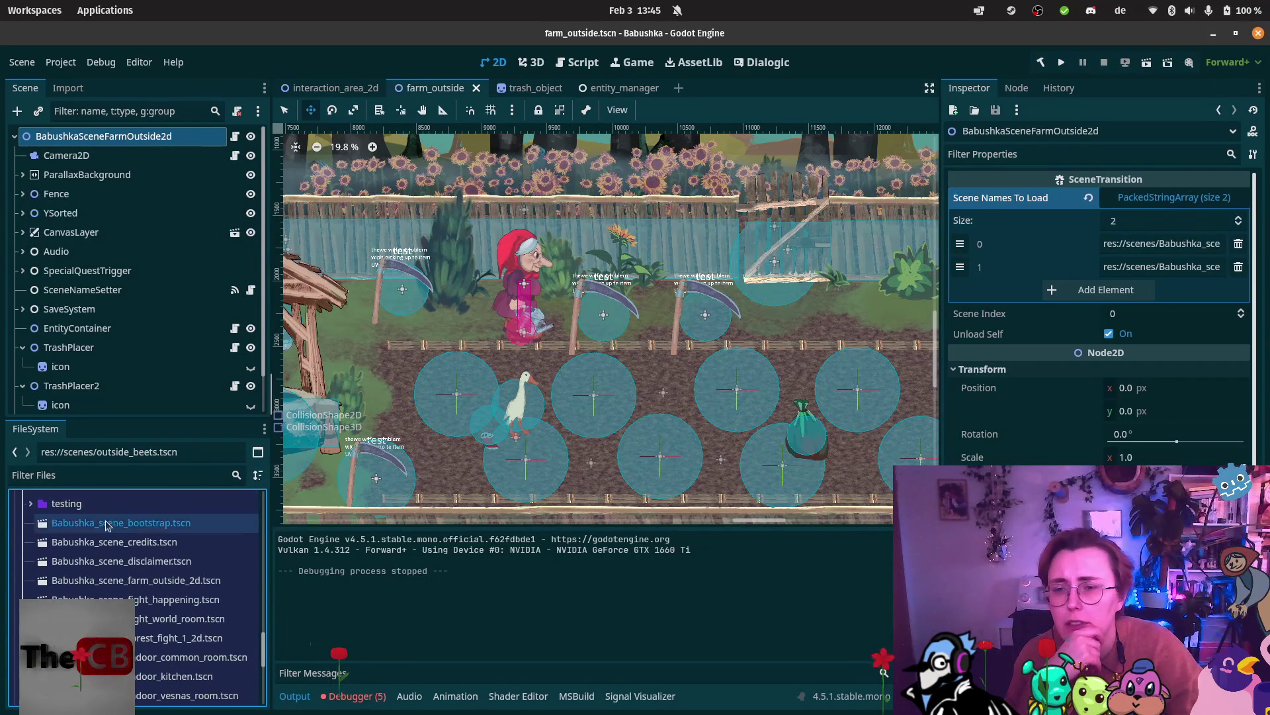
scroll(106, 524, "down", 5)
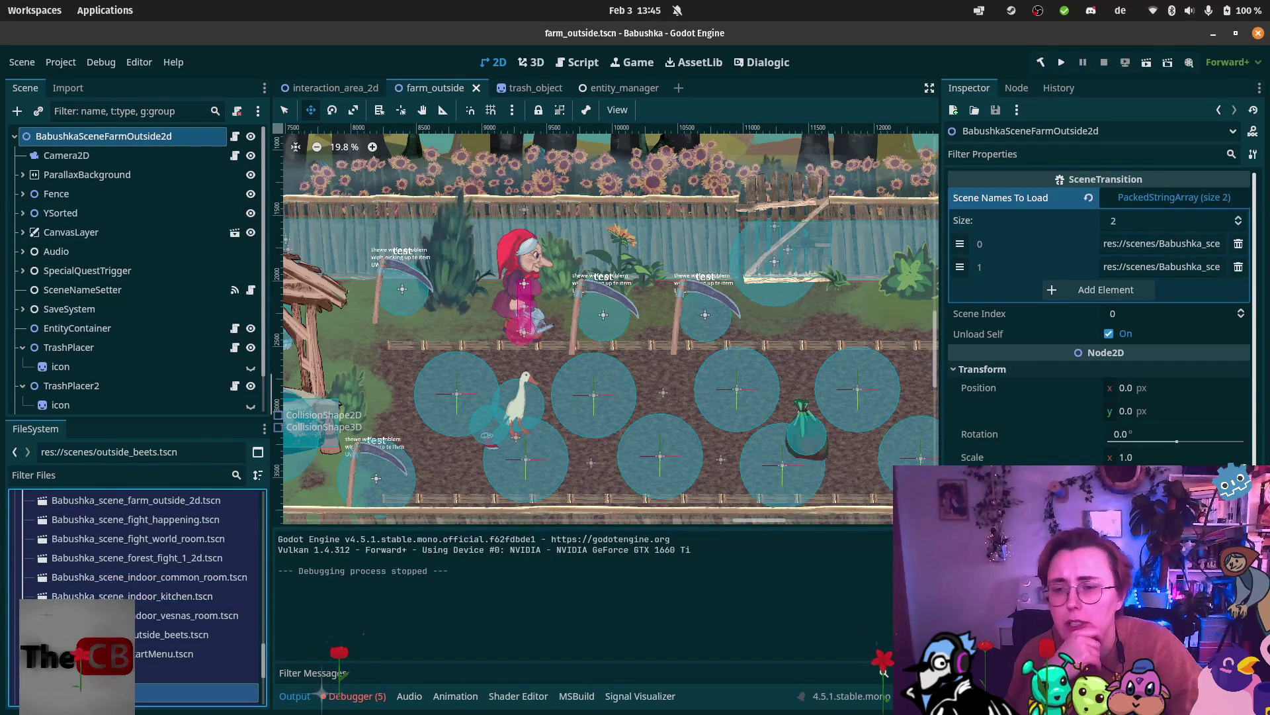
mouse_move(103, 513)
left_mouse_down()
mouse_move(77, 577)
mouse_move(90, 590)
left_mouse_up()
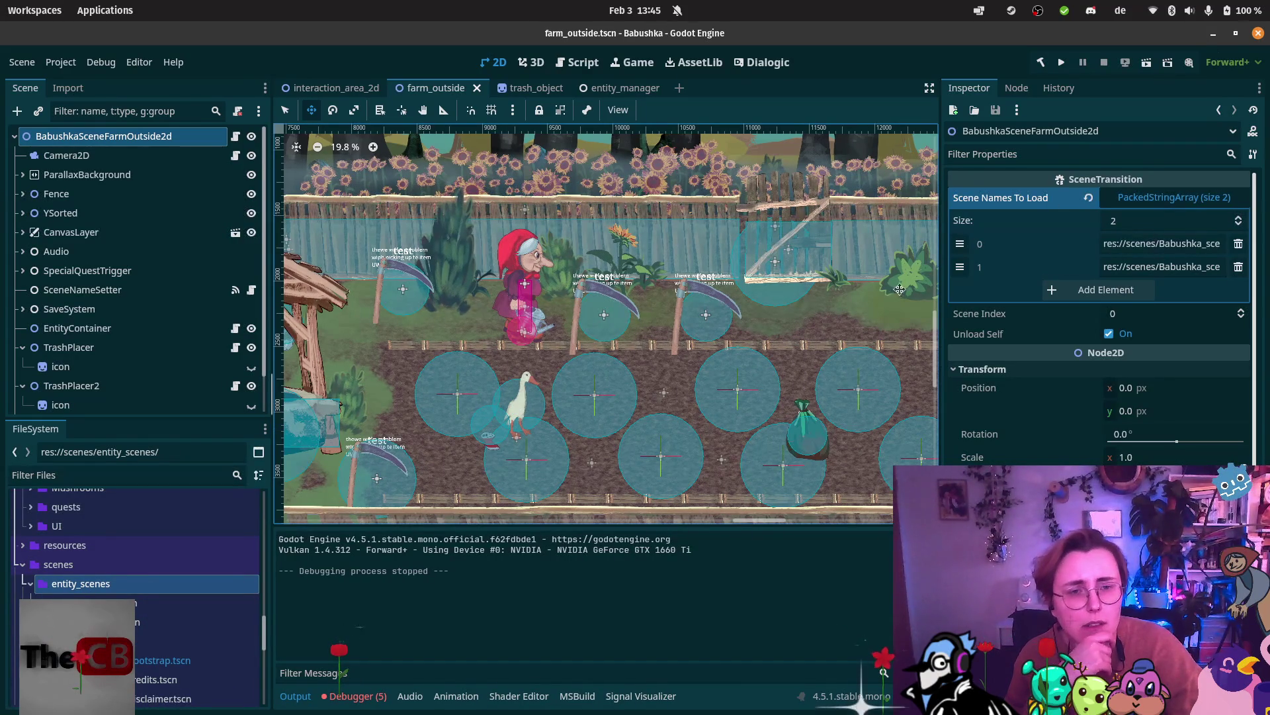
left_click_drag(939, 293, 675, 293)
mouse_move(155, 603)
left_mouse_down()
mouse_move(154, 563)
mouse_move(1023, 298)
mouse_move(853, 382)
mouse_move(156, 599)
mouse_move(154, 563)
left_mouse_up()
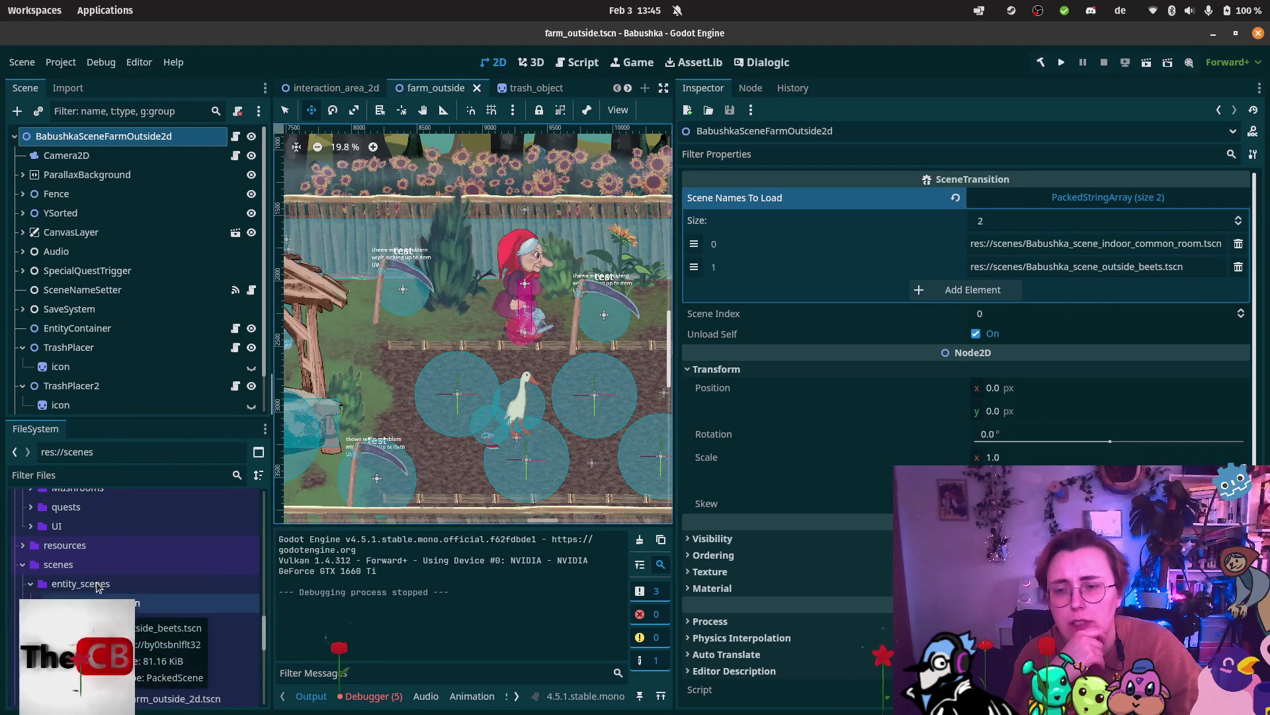
left_click(108, 563)
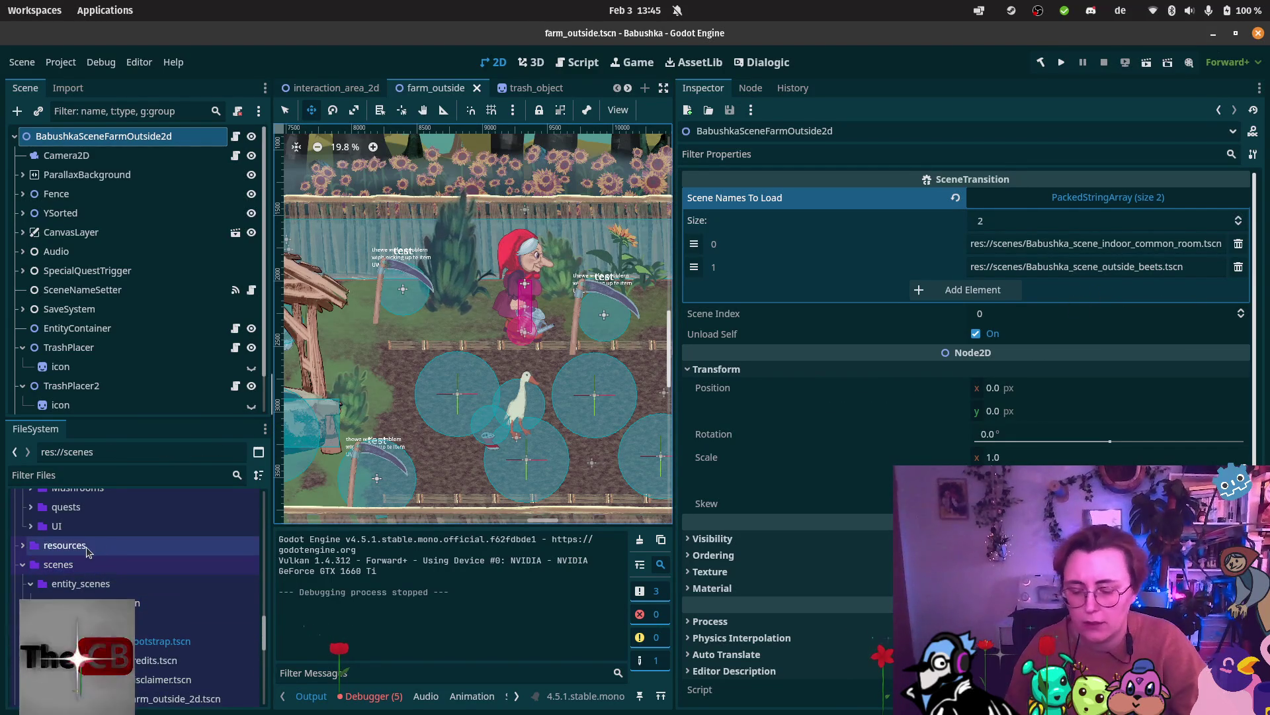
key("ctrl+z")
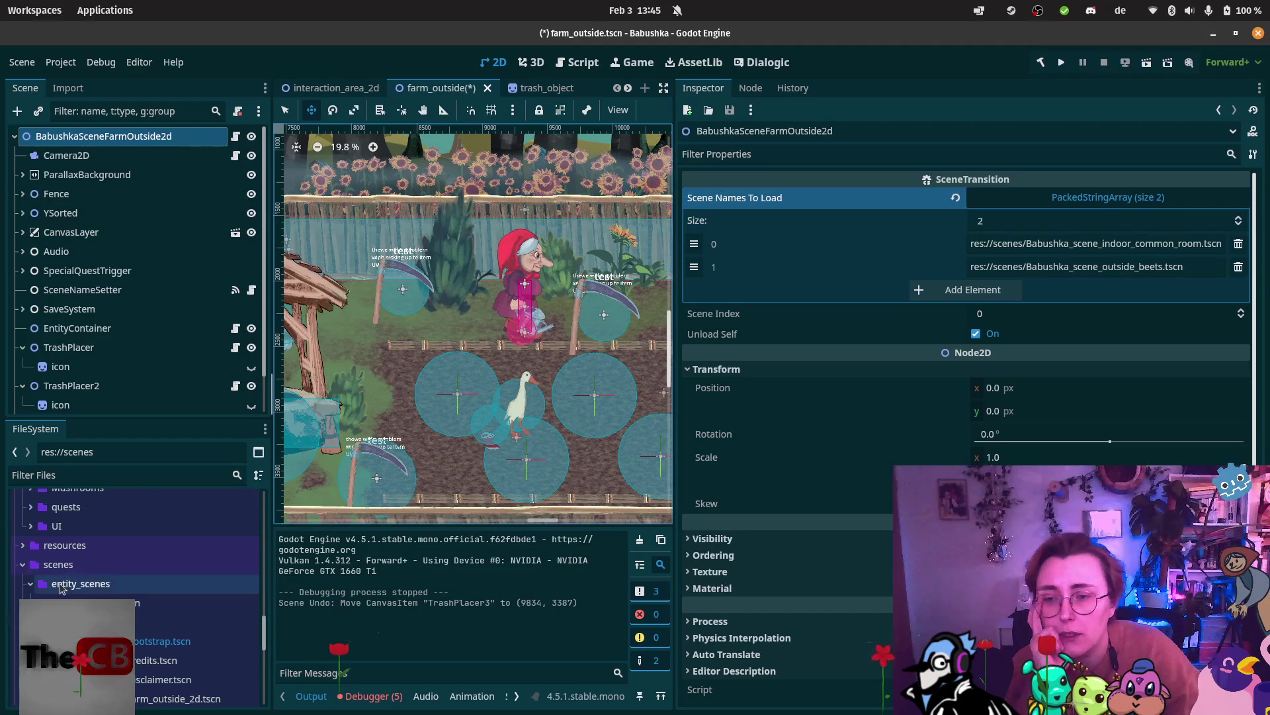
Browse the resources and testing folders, then drag outside_beets.tscn into the second Scene Names To Load slot.
scroll(61, 570, "down", 2)
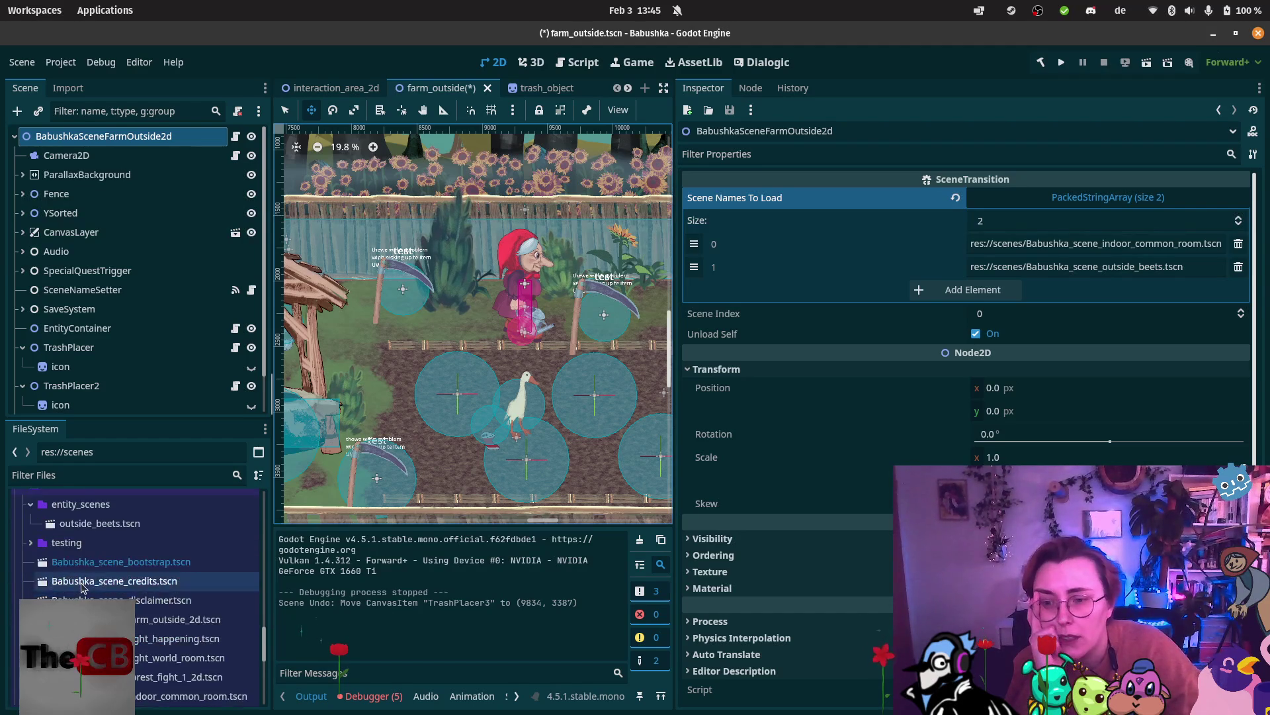
left_click(64, 492)
left_click(21, 495)
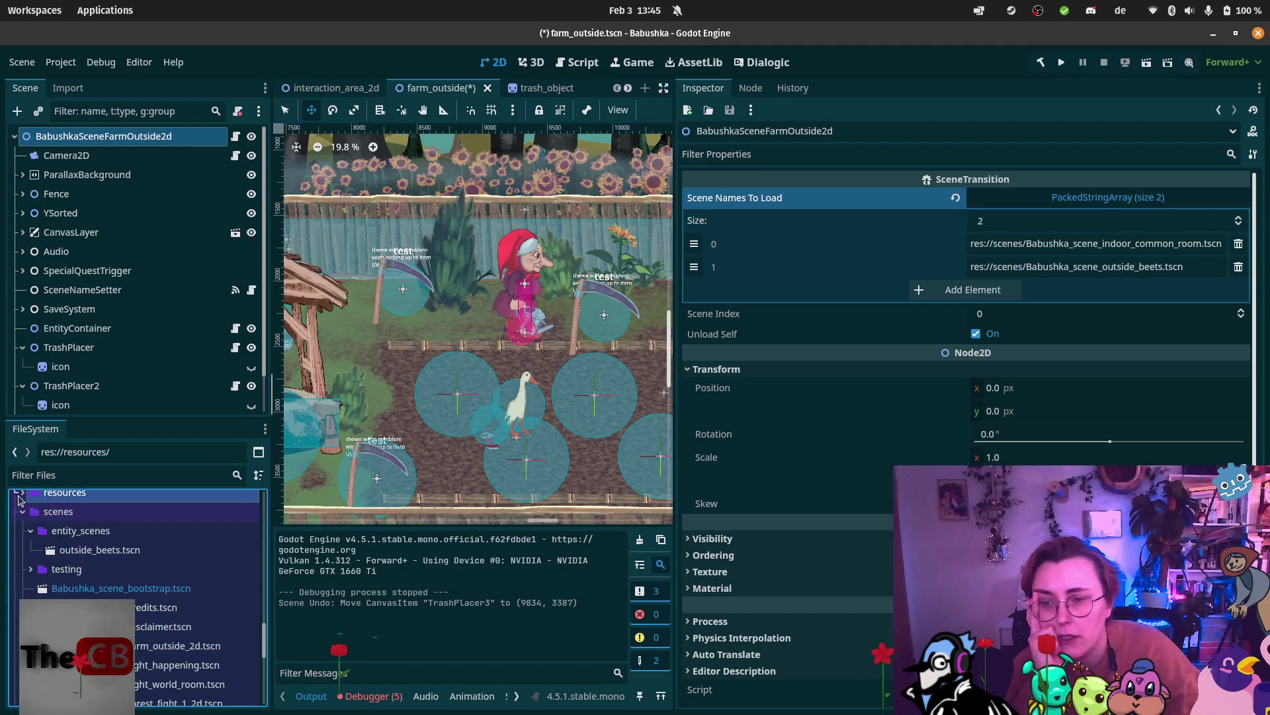
left_click(19, 494)
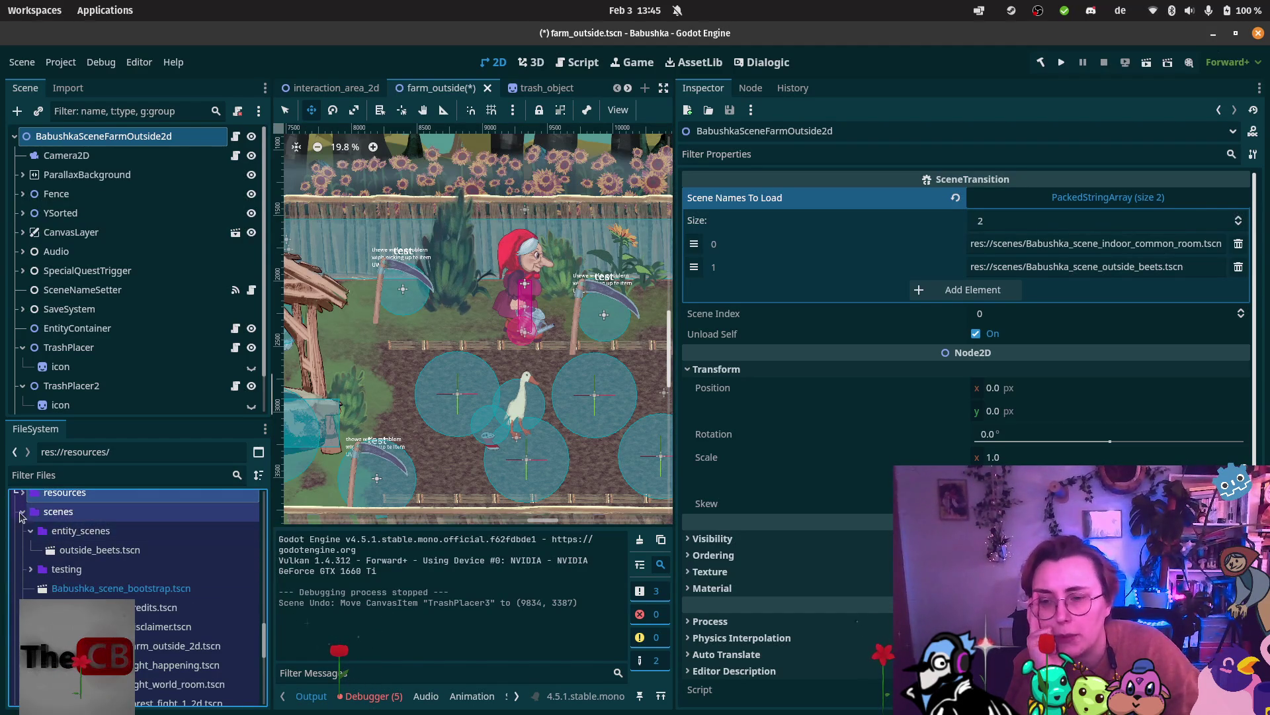
left_click(32, 569)
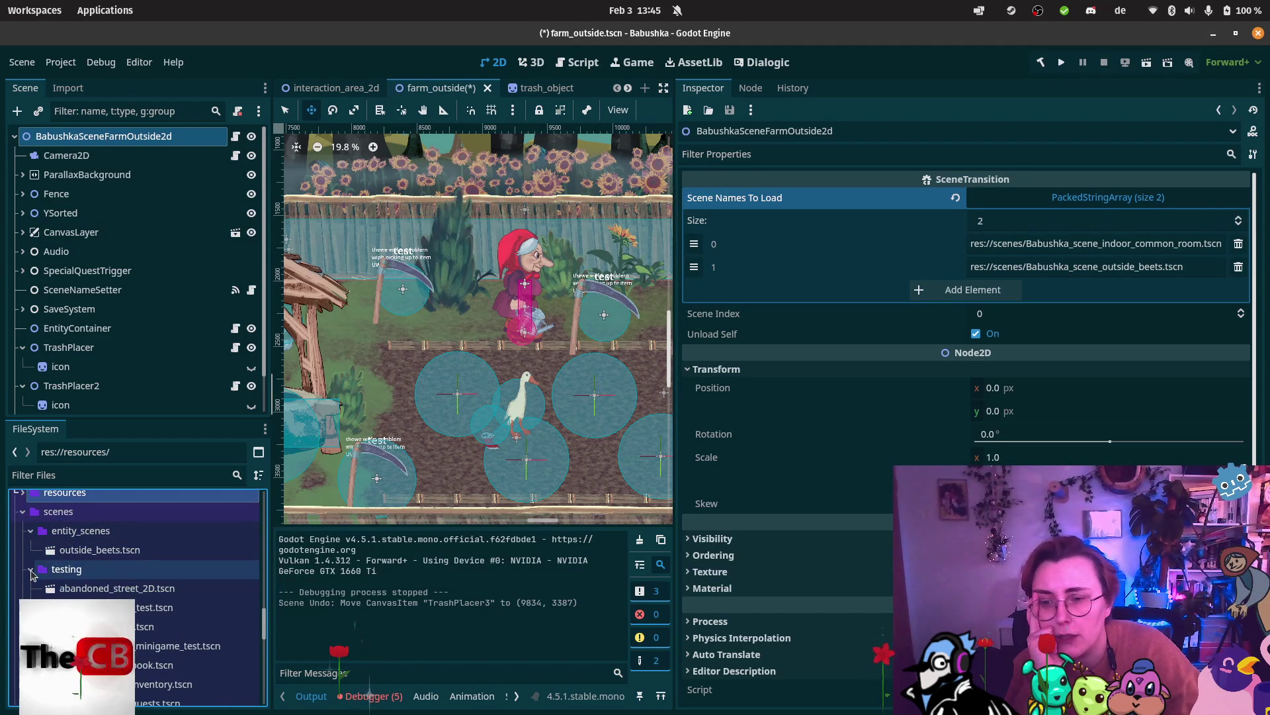
scroll(33, 574, "down", 2)
scroll(33, 574, "down", 2)
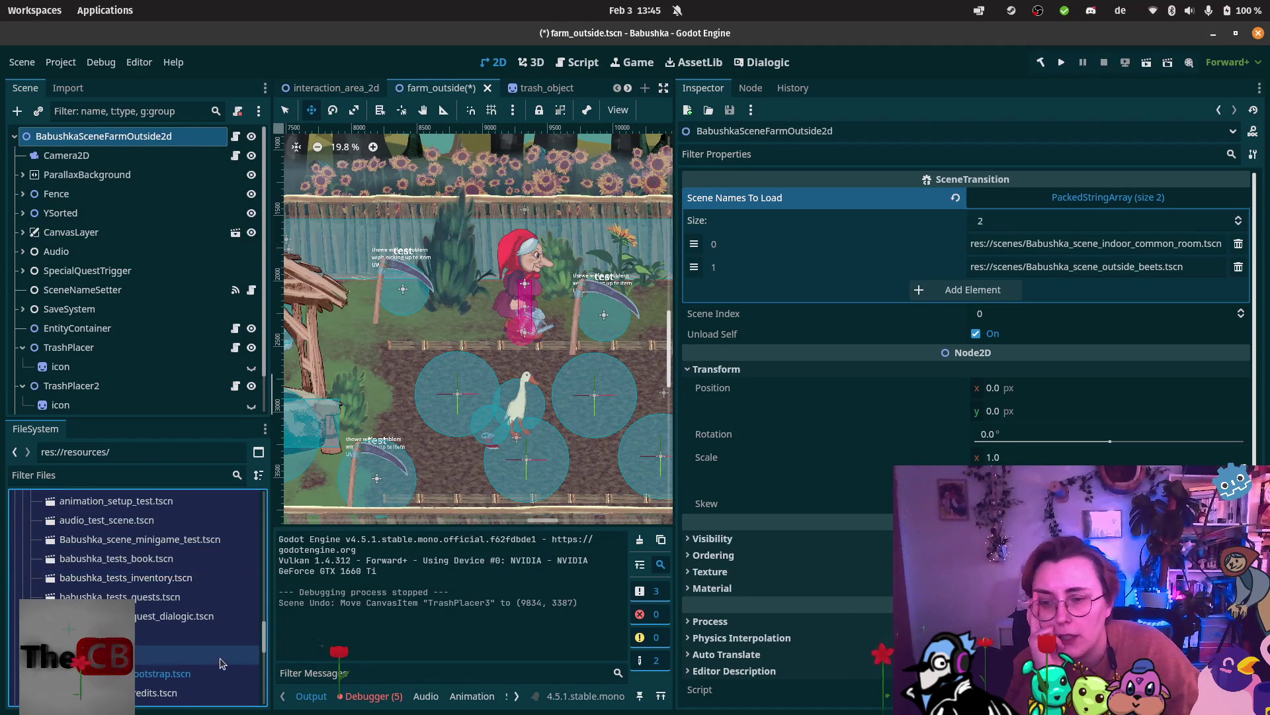
scroll(172, 635, "up", 2)
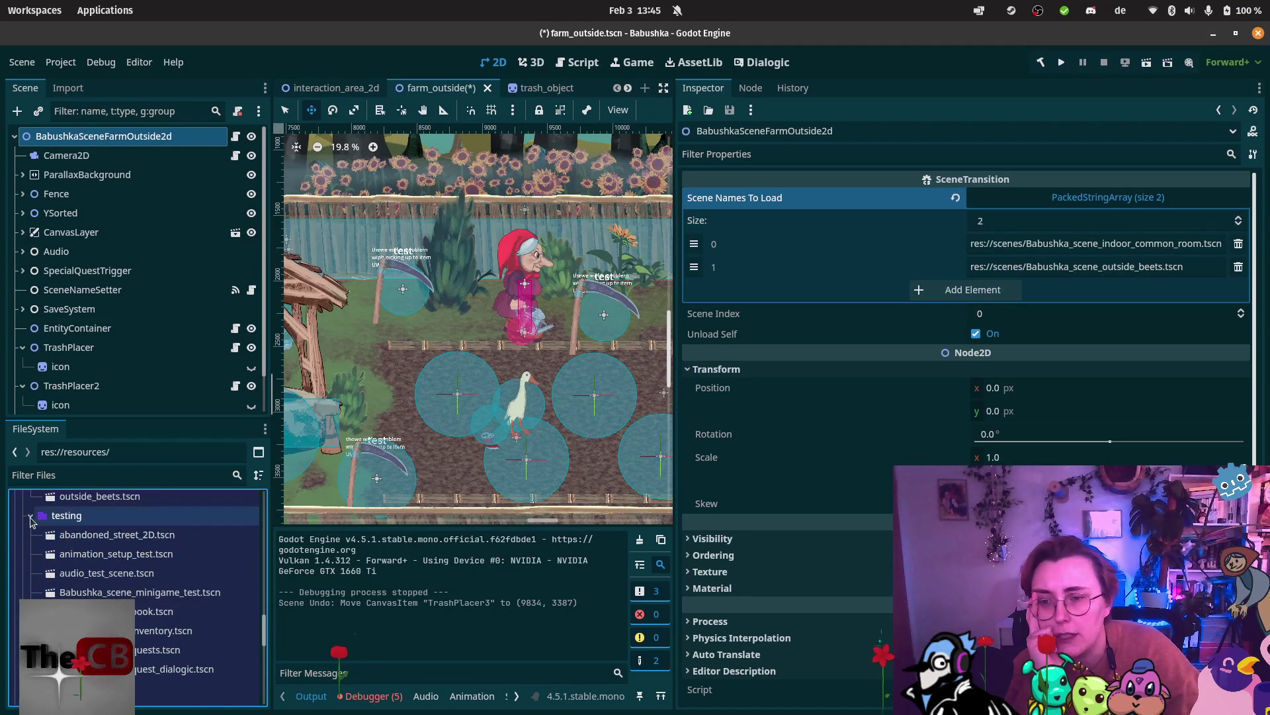
left_click(31, 516)
scroll(66, 562, "down", 2)
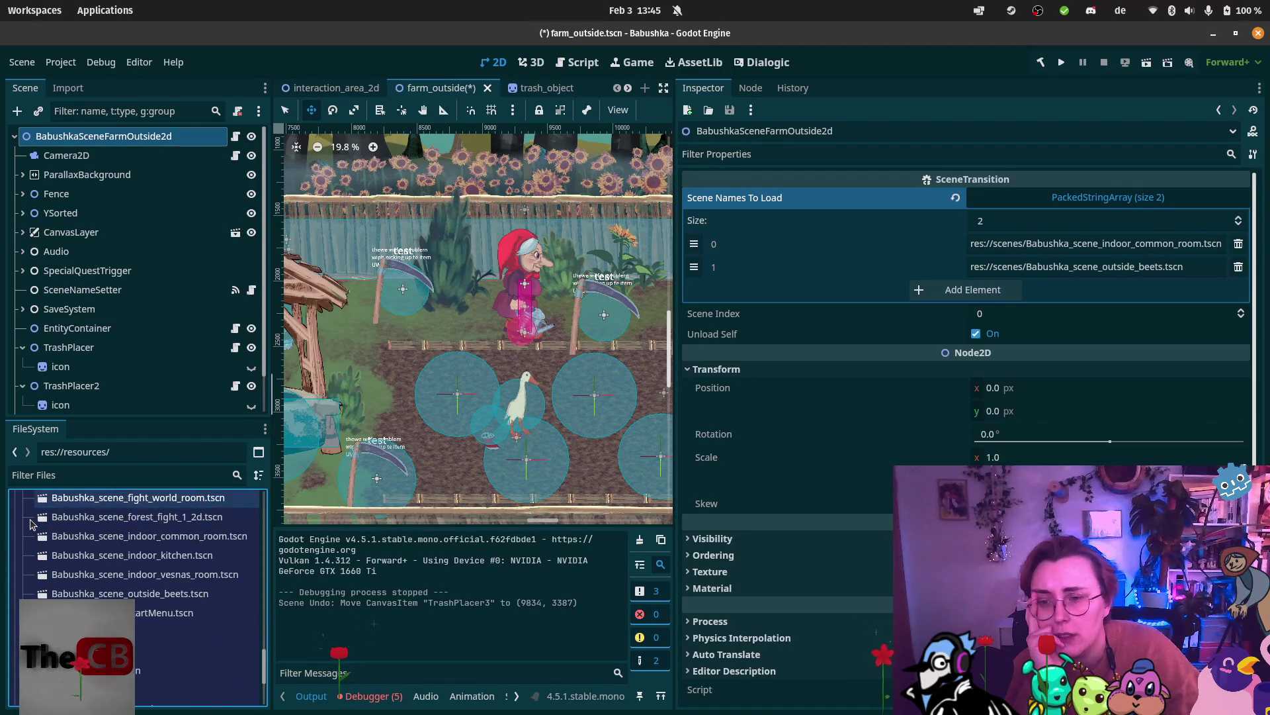
left_click(99, 632)
left_click_drag(101, 564, 72, 598)
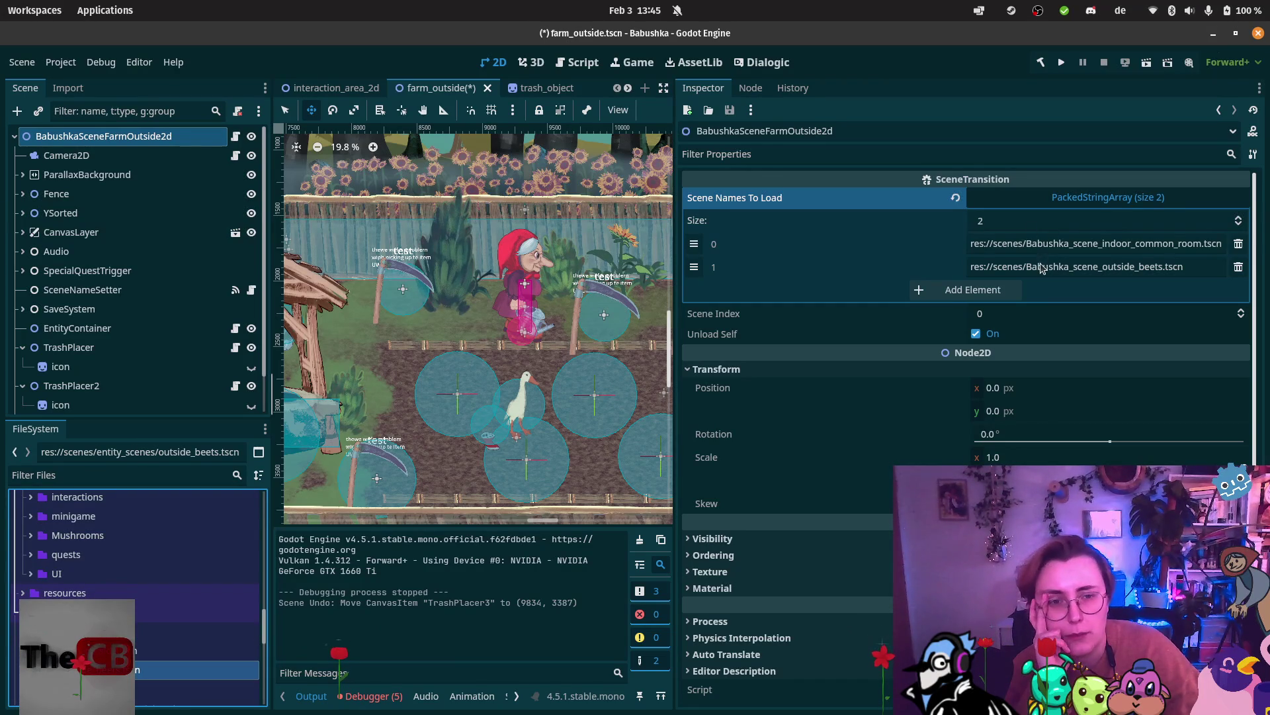
left_click_drag(1040, 266, 1043, 274)
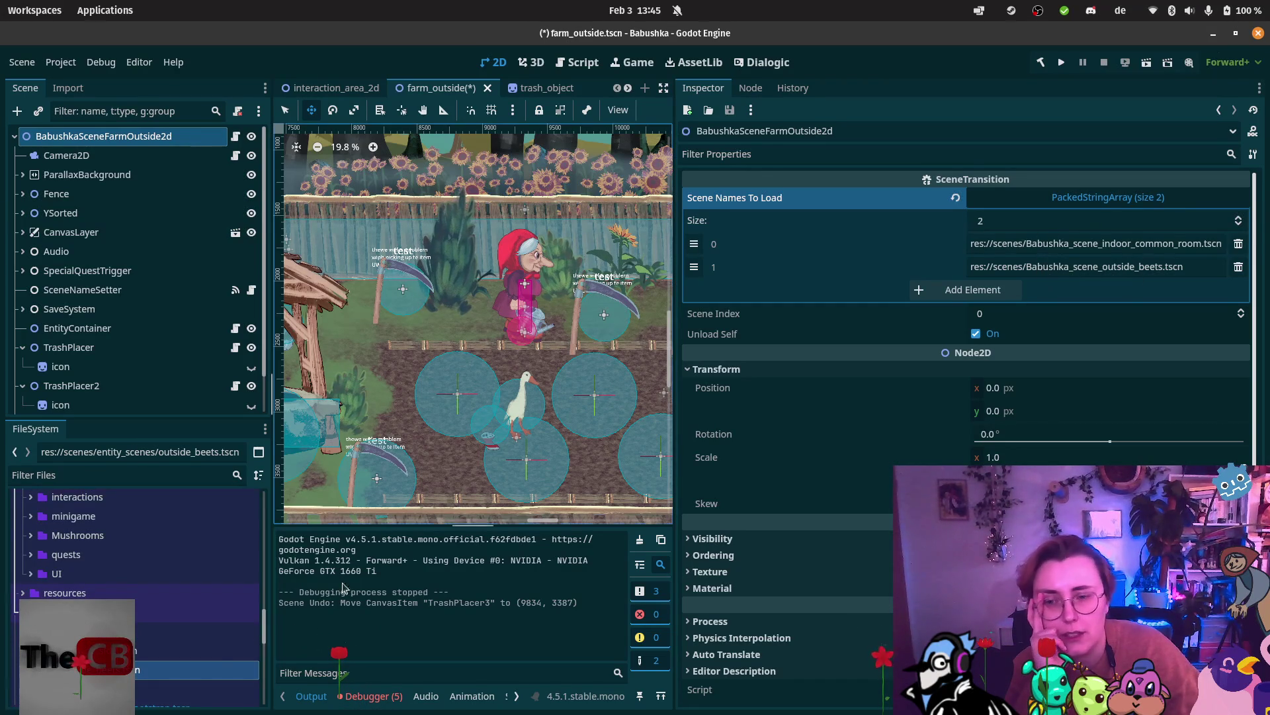
Replace the second scene path with outside_beets.tscn's copied path and save farm_outside.
right_click(119, 670)
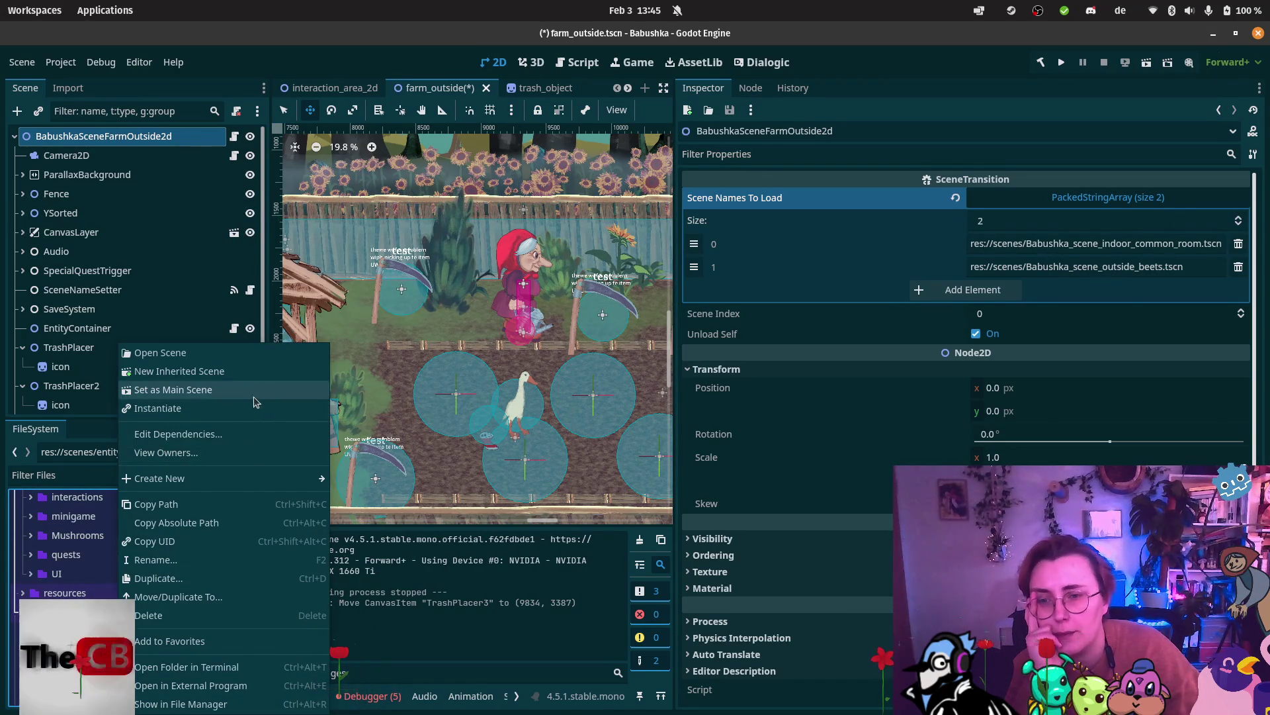
left_click(248, 507)
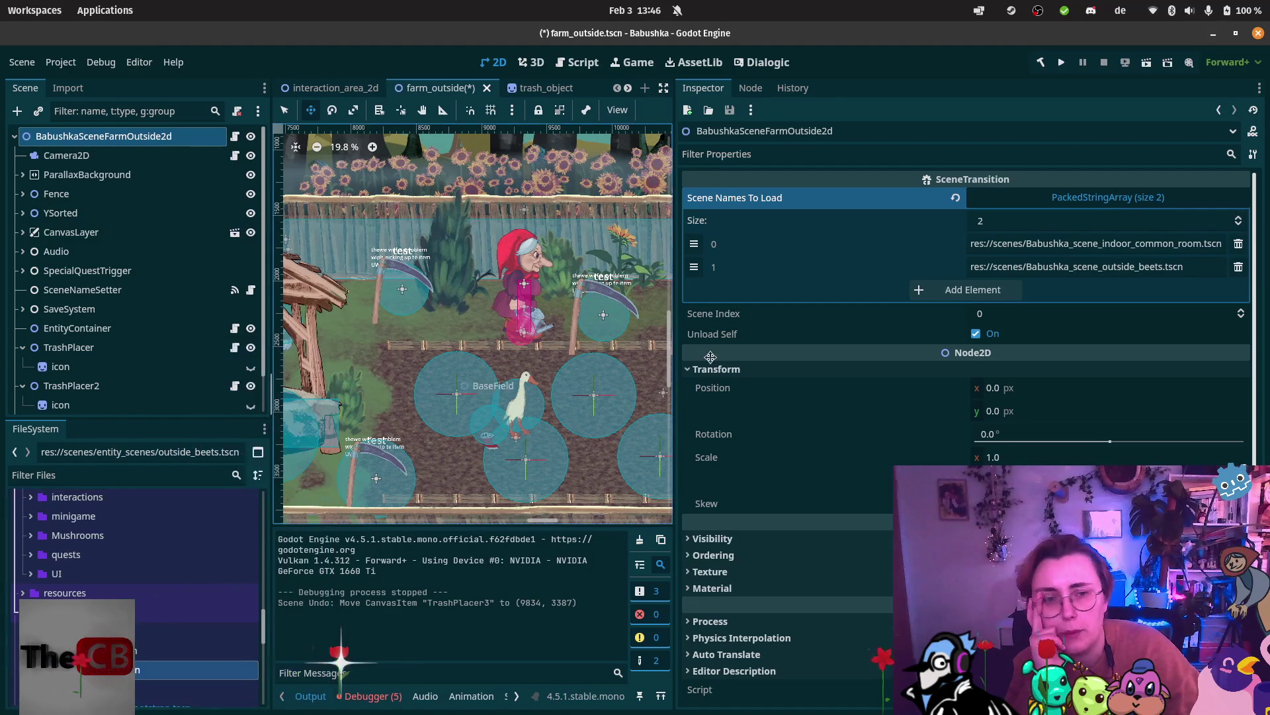
left_click_drag(1214, 265, 883, 279)
key("ctrl+v")
key("ctrl+s")
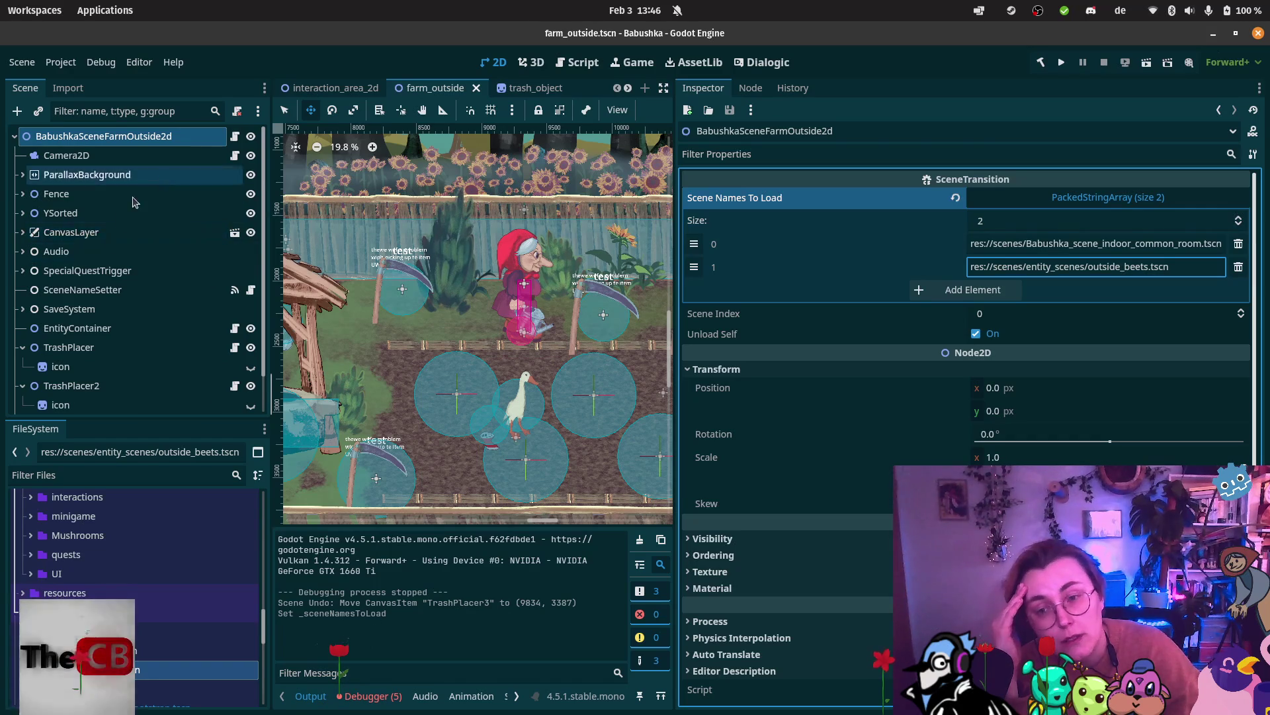
Collapse the Fence node's children in the scene tree and expand YSorted.
scroll(102, 261, "down", 1)
scroll(60, 258, "up", 1)
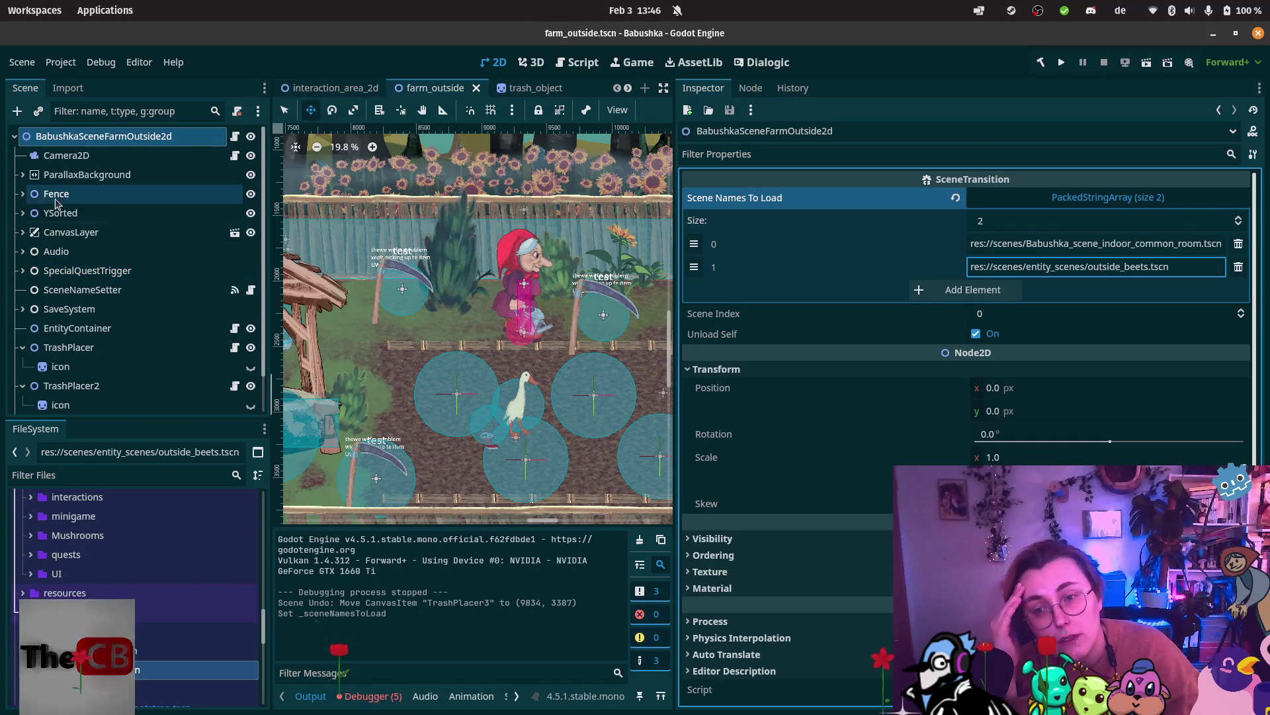
left_click(22, 194)
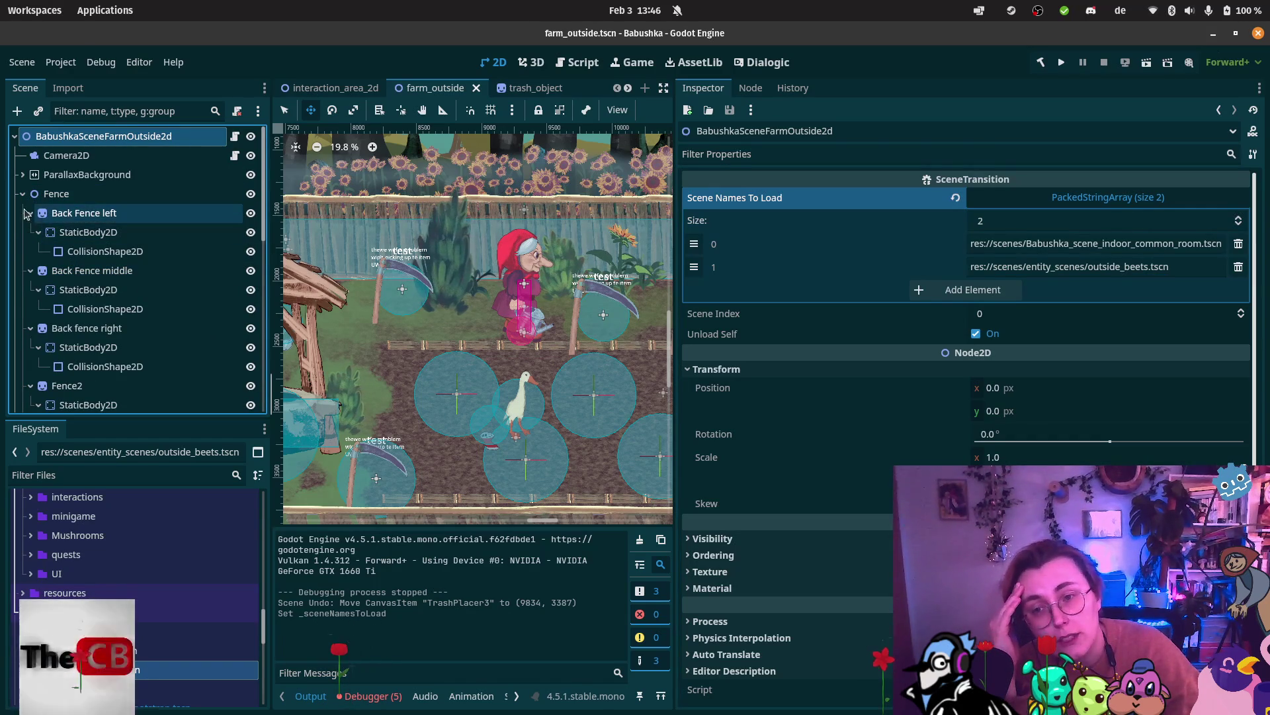
left_click(30, 213)
left_click(30, 232)
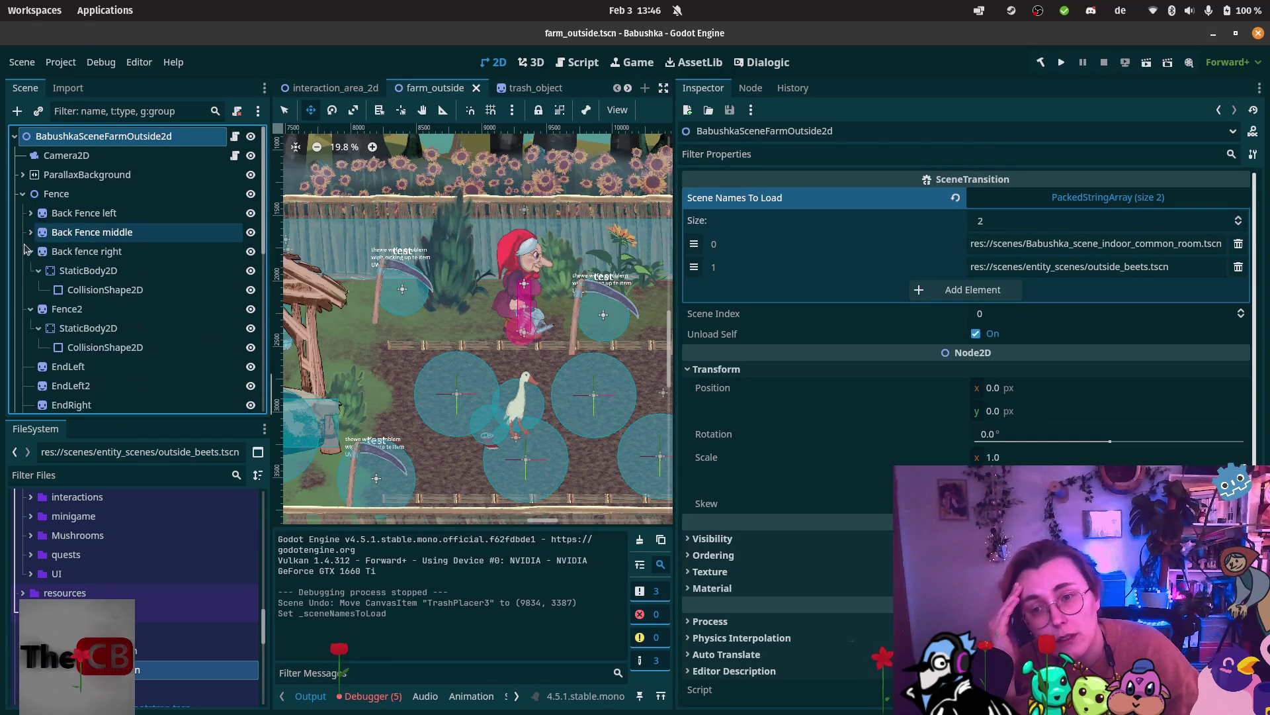
left_click(29, 251)
left_click(30, 271)
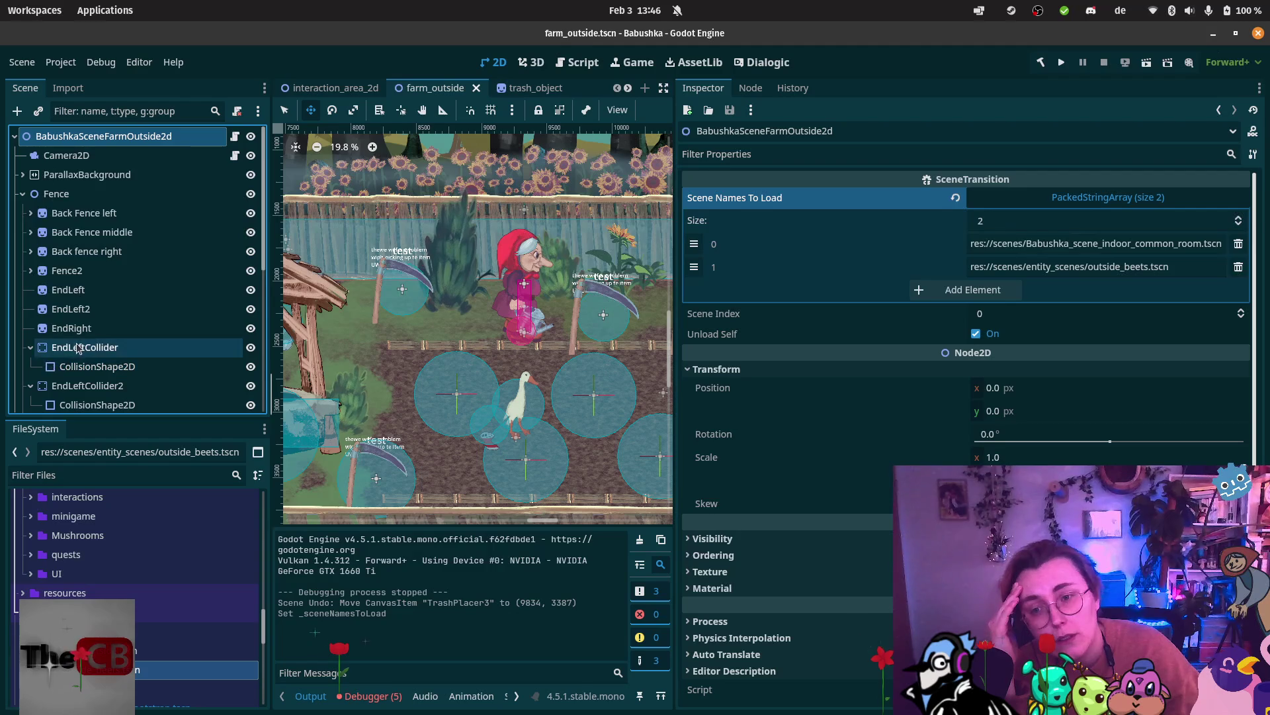
scroll(76, 349, "down", 3)
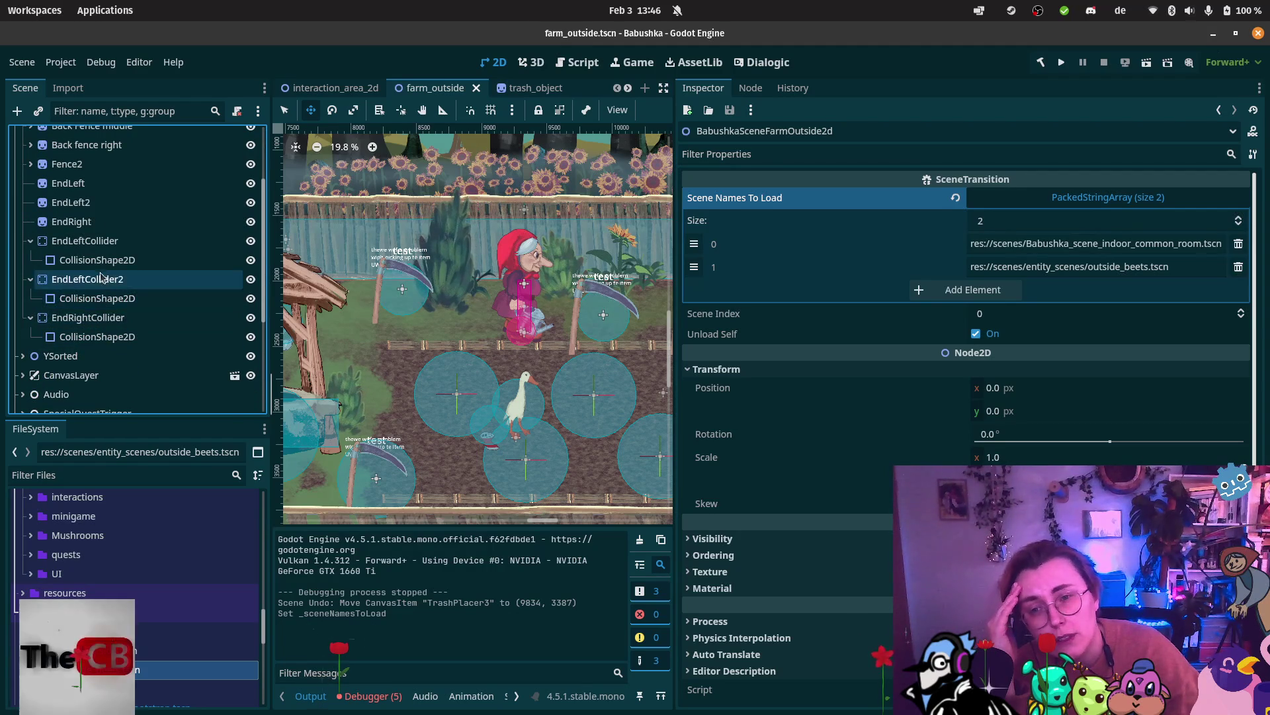
scroll(80, 212, "up", 3)
left_click(22, 159)
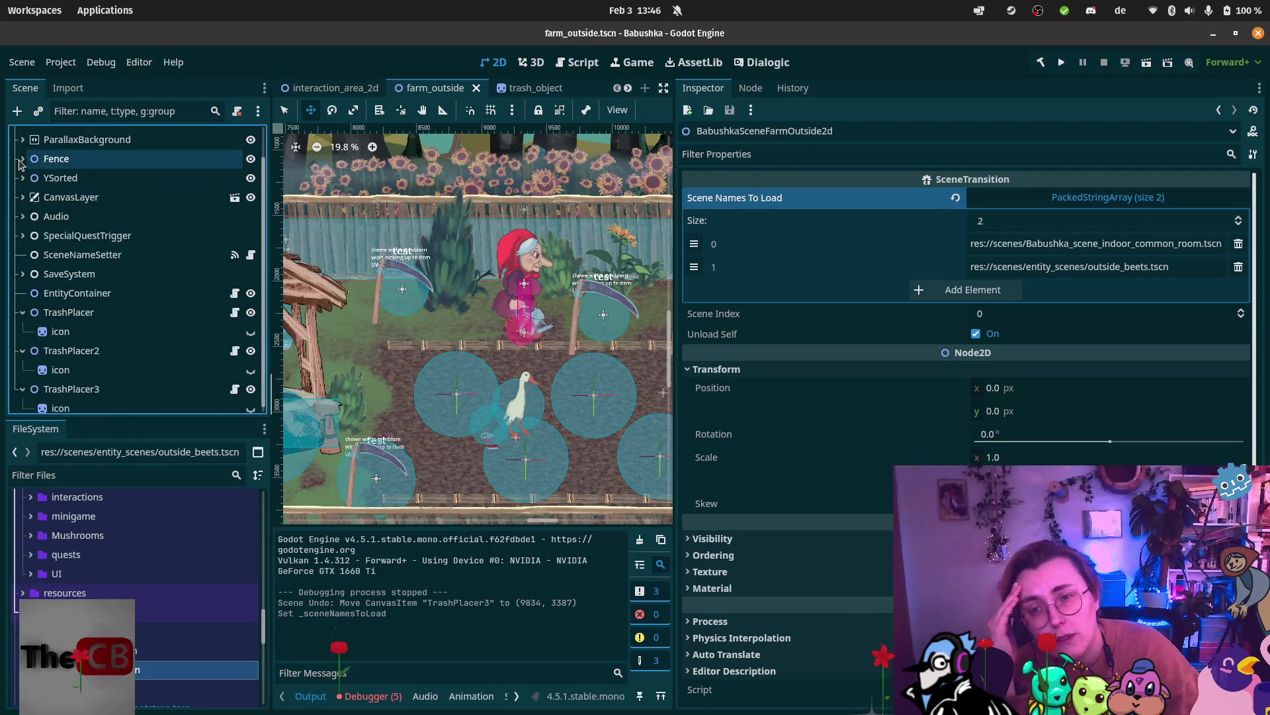
left_click(22, 178)
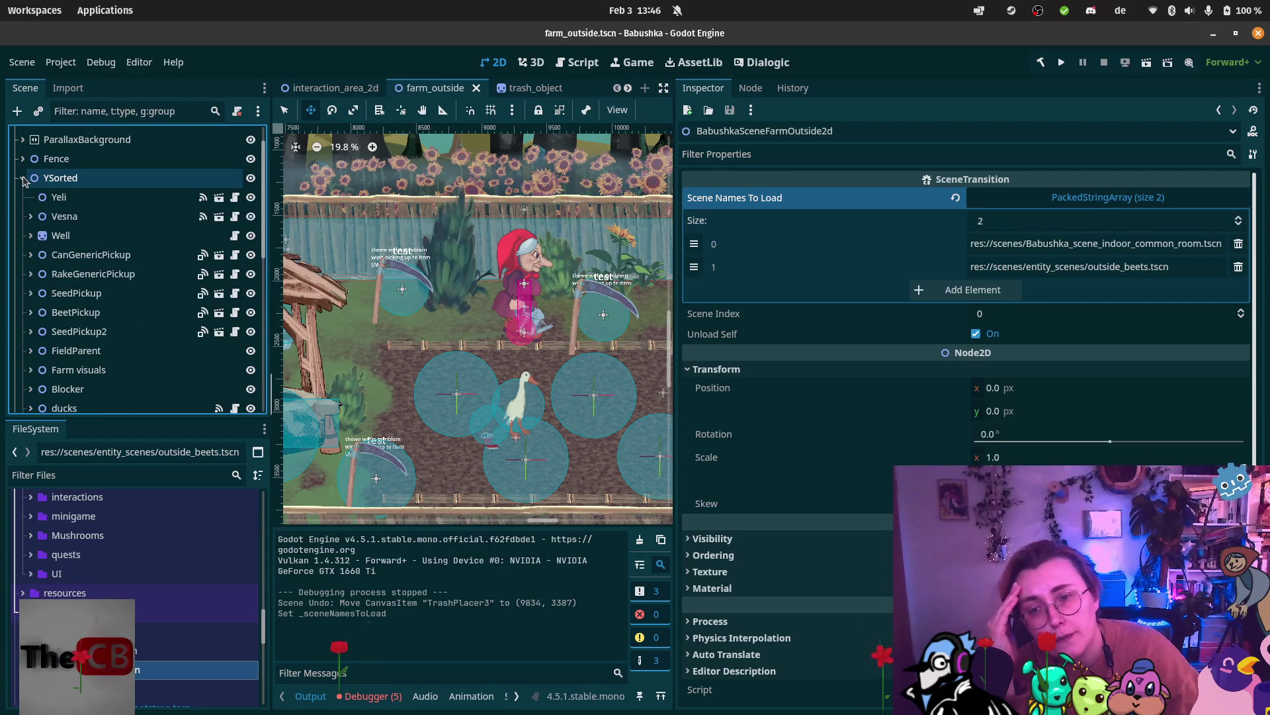
Expand the Blocker node to reveal Fence Door2, InteractionArea and Fence Door, keeping names unchanged.
scroll(26, 199, "down", 2)
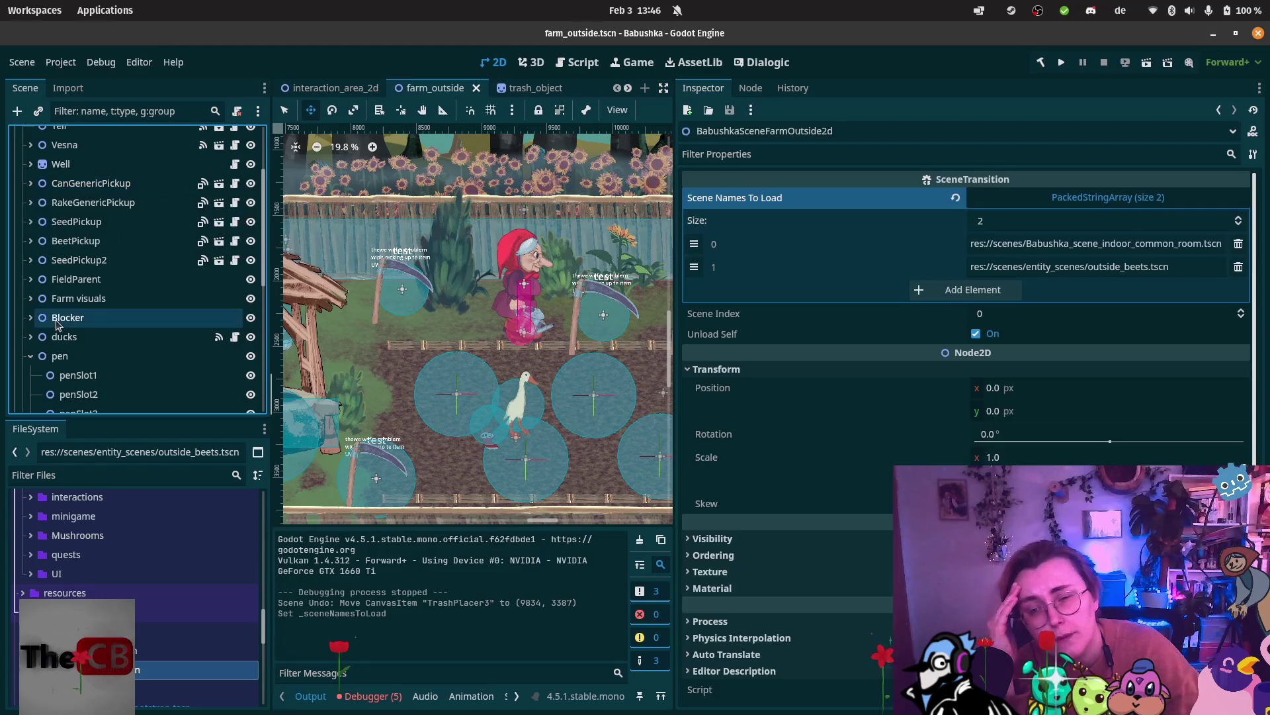
left_click(40, 320)
left_click(30, 317)
double_click(83, 337)
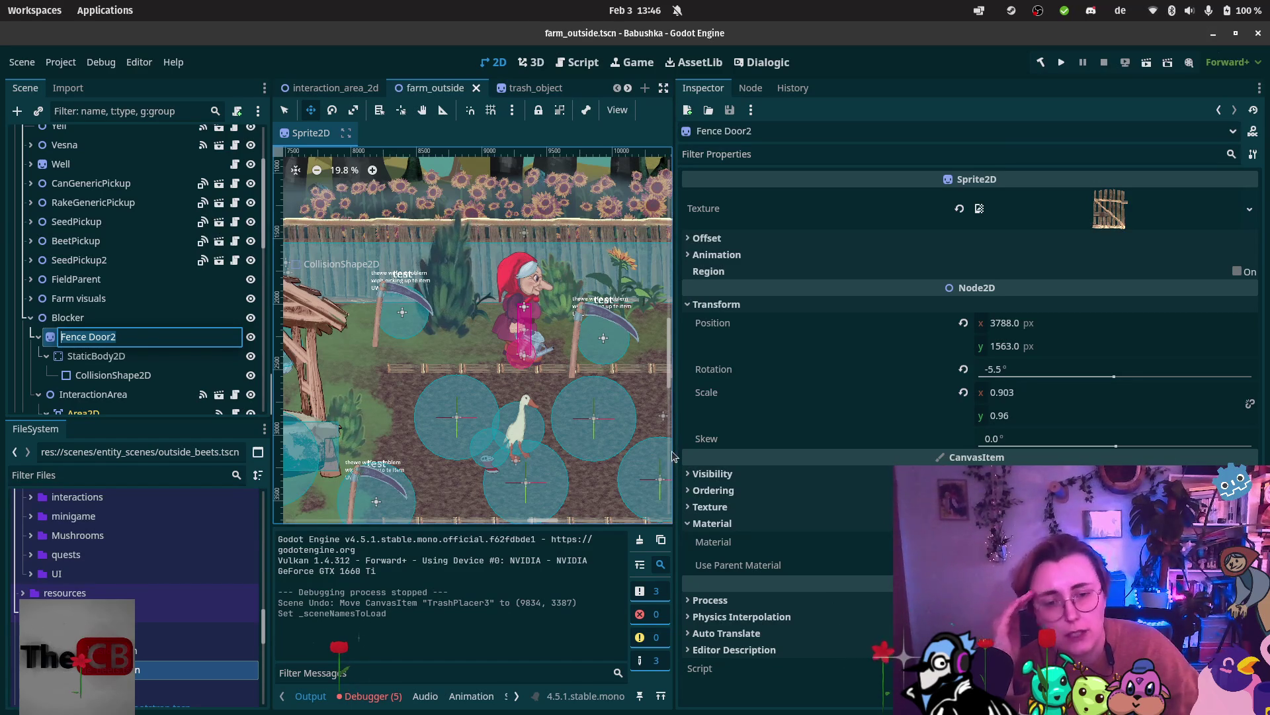
key("Return")
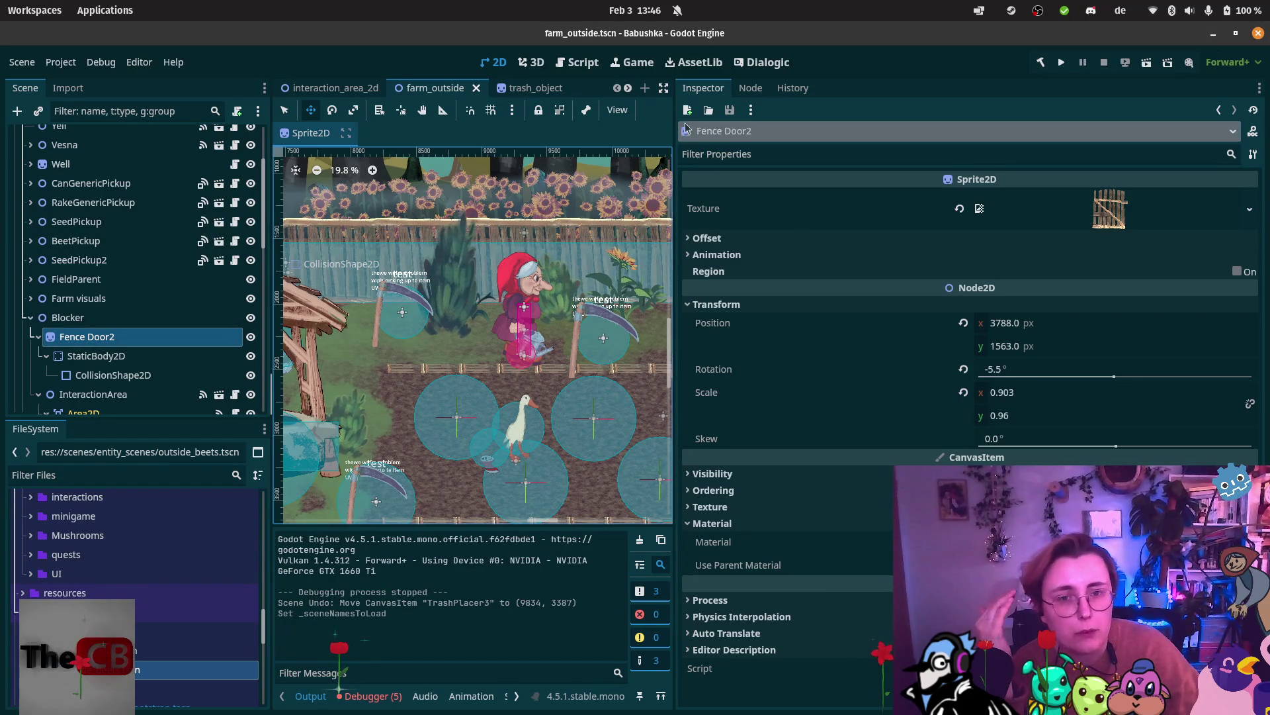
Widen the 2D viewport, collapse Fence Door2's children and select the Fence Door node.
mouse_move(671, 107)
left_mouse_down()
mouse_move(1037, 108)
mouse_move(991, 107)
left_mouse_up()
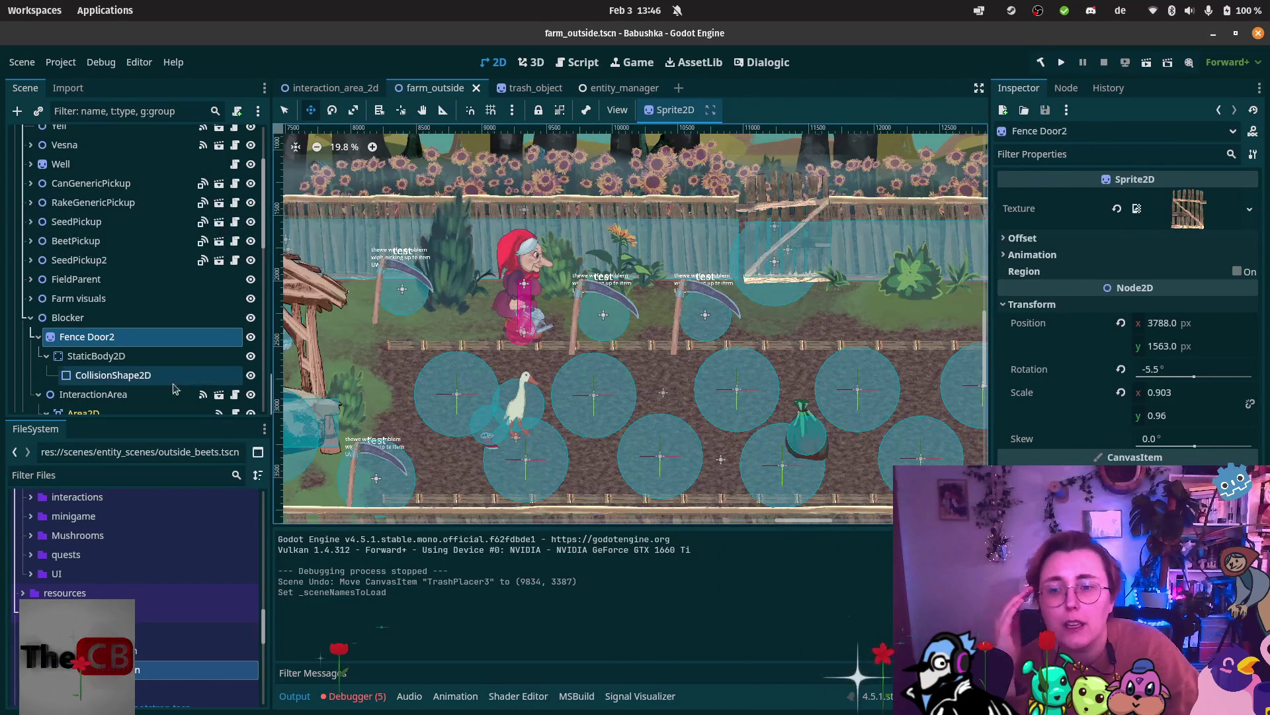
left_click_drag(279, 358, 277, 358)
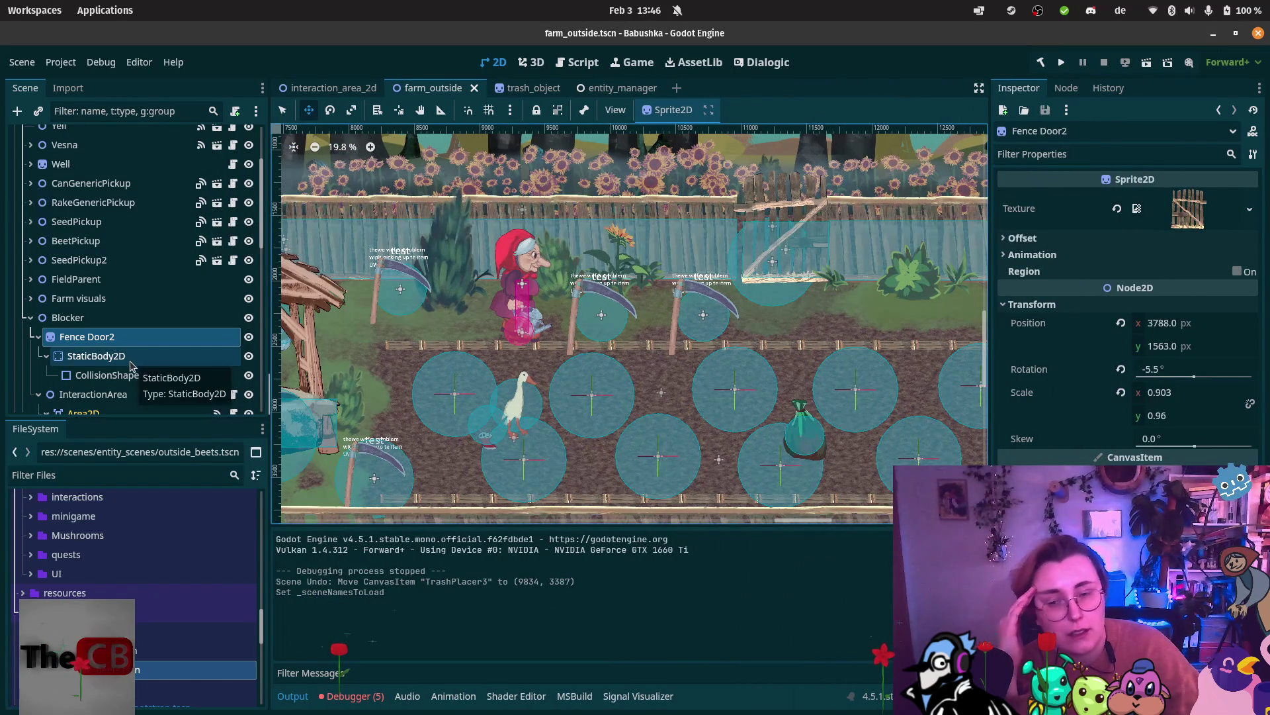
double_click(56, 339)
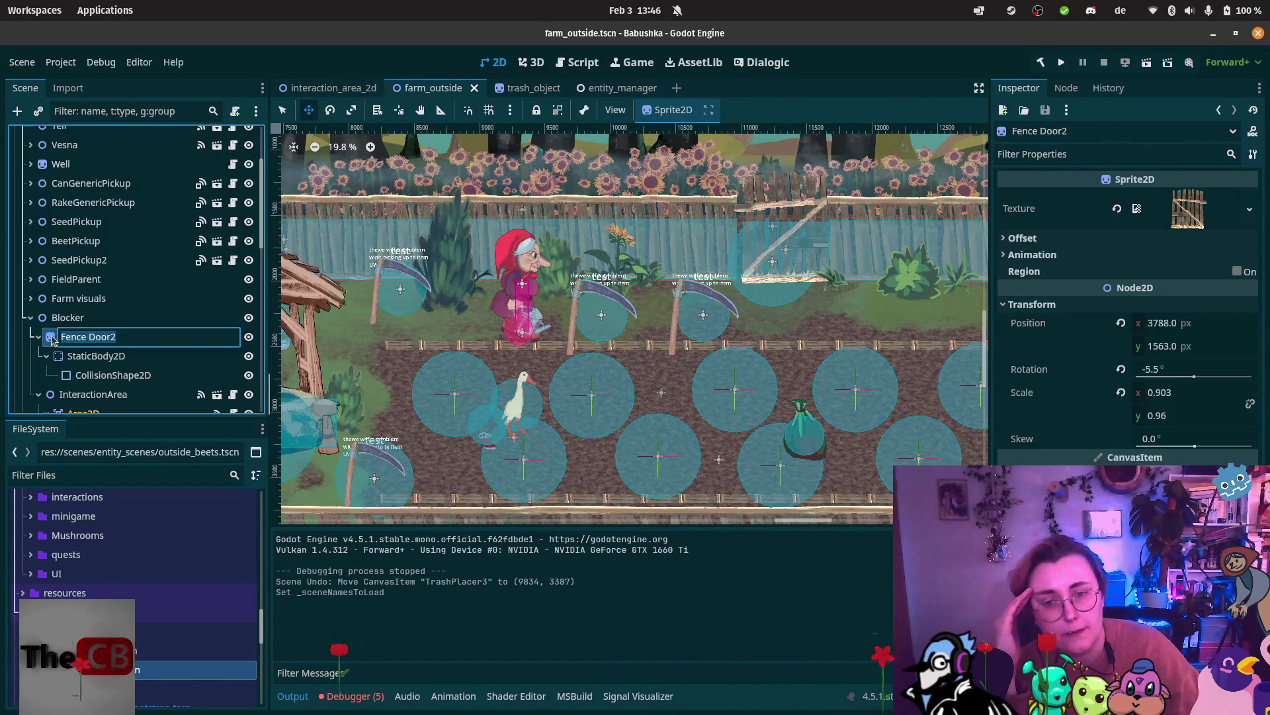
key("Return")
key("Up")
left_click(53, 338)
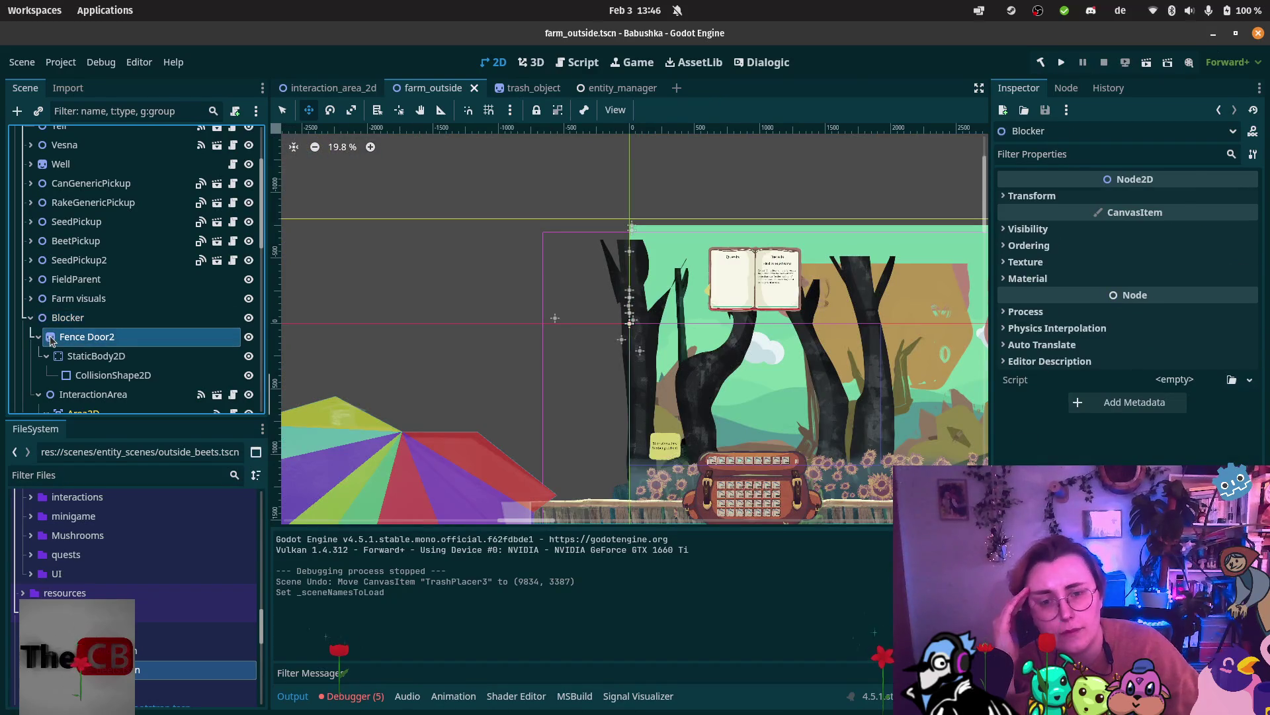
scroll(762, 363, "down", 3)
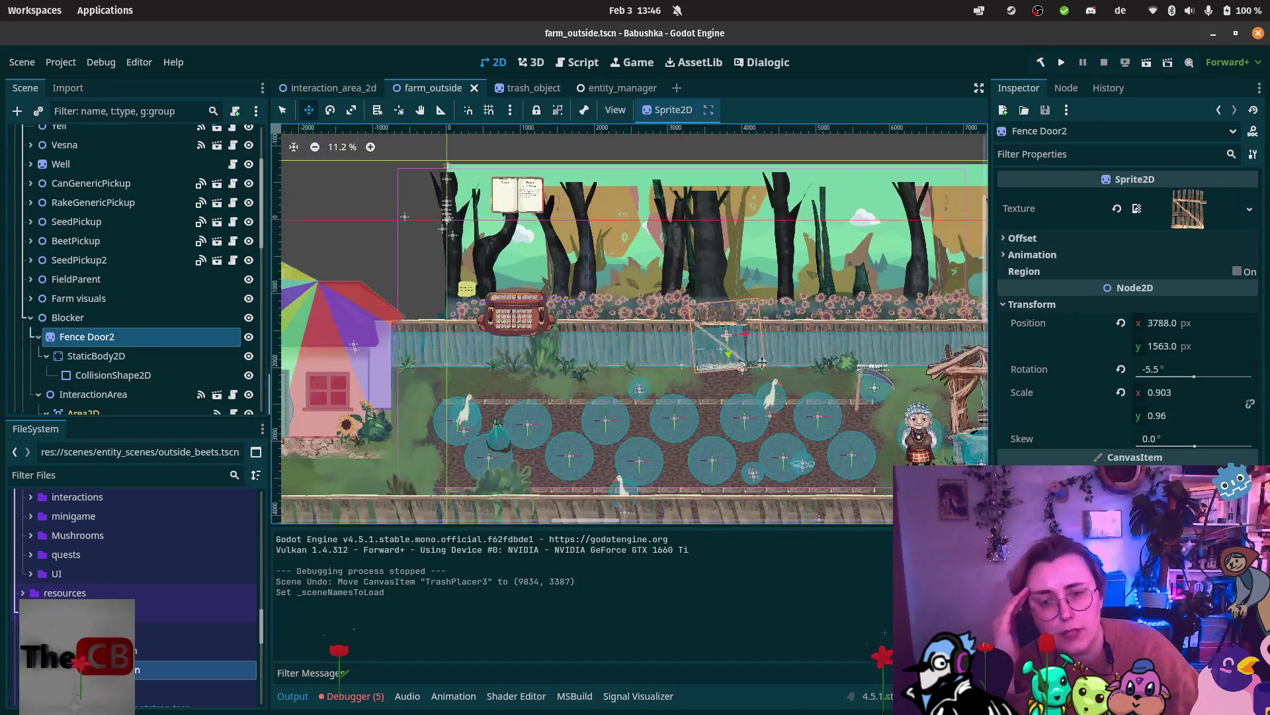
left_click(39, 337)
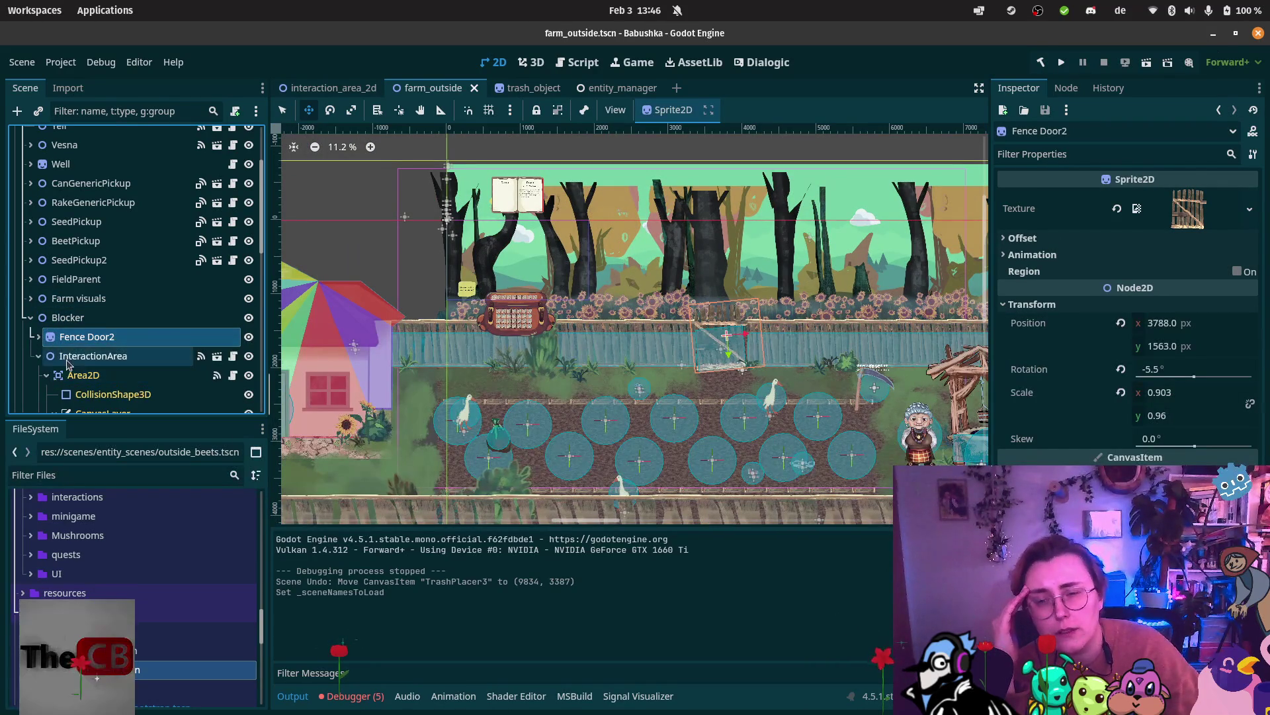
scroll(66, 364, "down", 3)
left_click(61, 364)
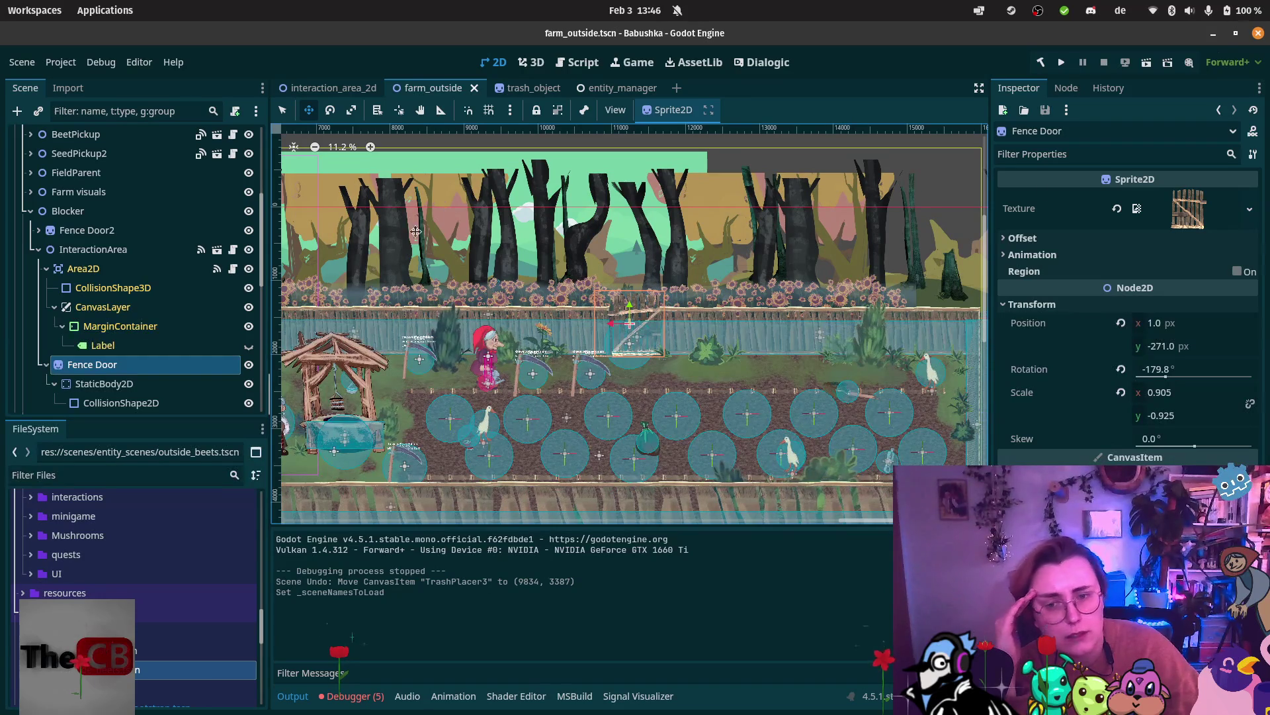
Reparent InteractionArea under Fence Door and move Fence Door directly under Blocker.
scroll(169, 354, "down", 3)
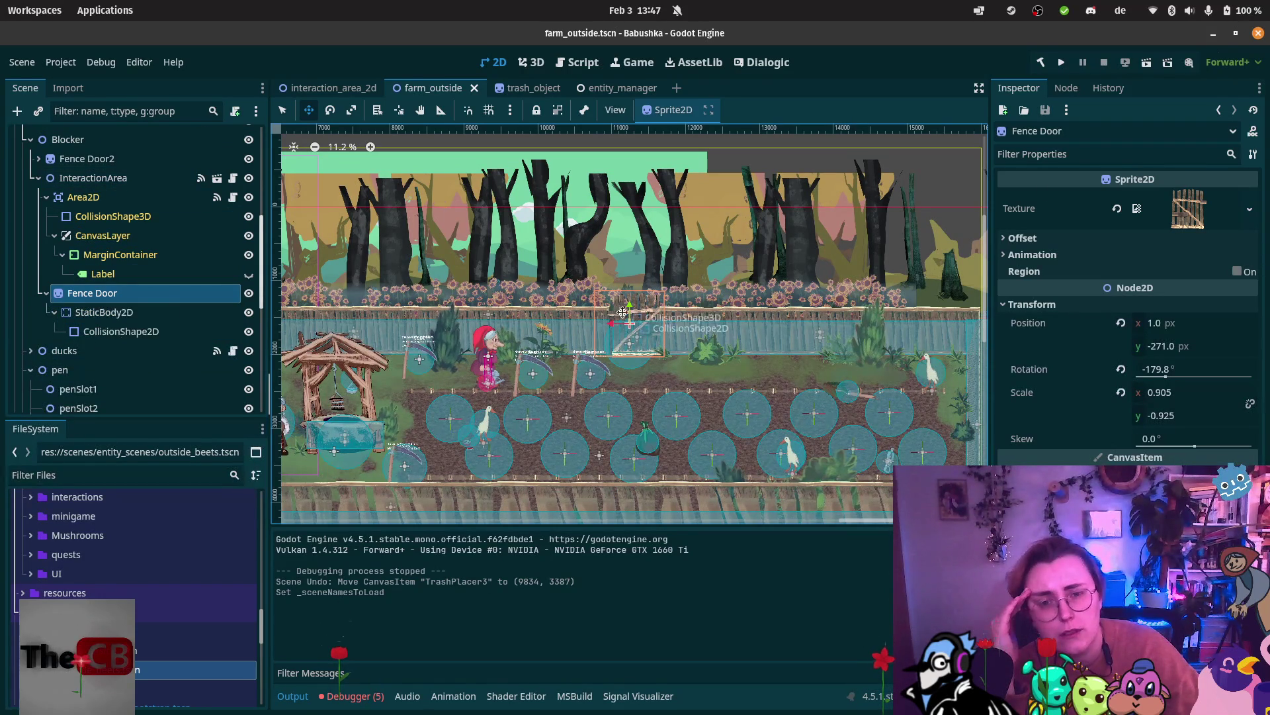
scroll(628, 304, "up", 4)
scroll(663, 336, "down", 1)
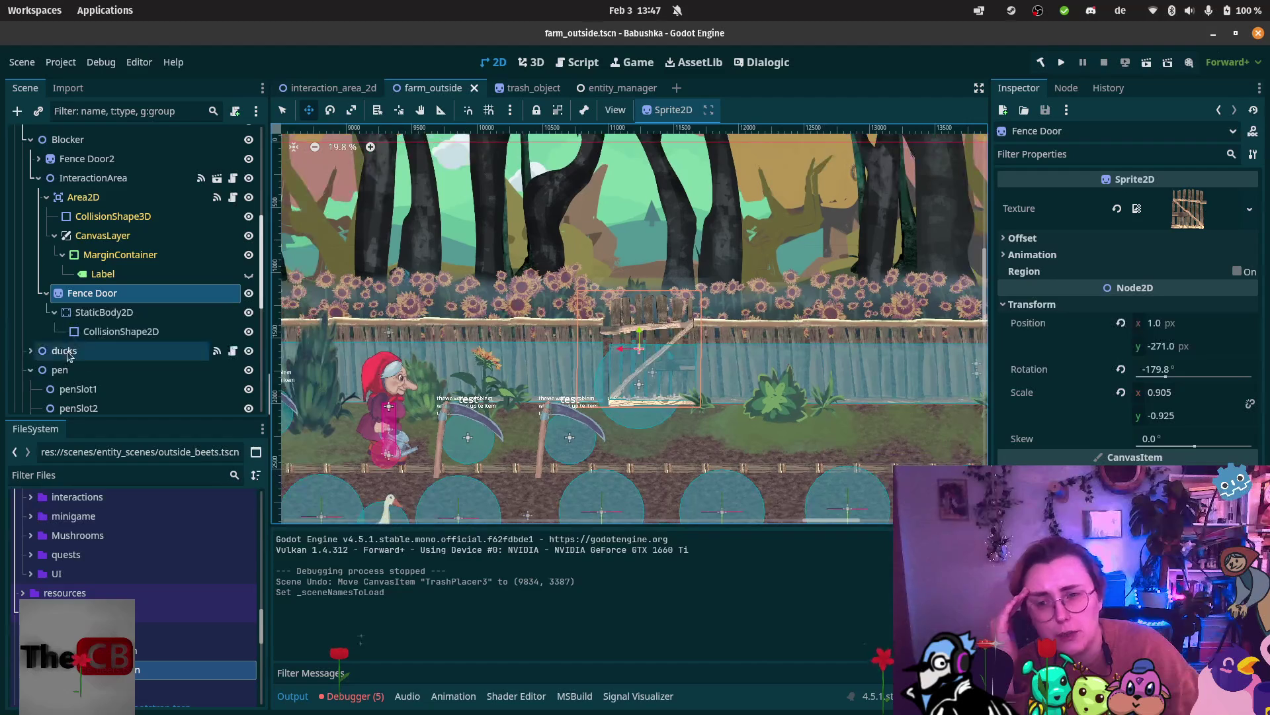
double_click(108, 180)
double_click(51, 182)
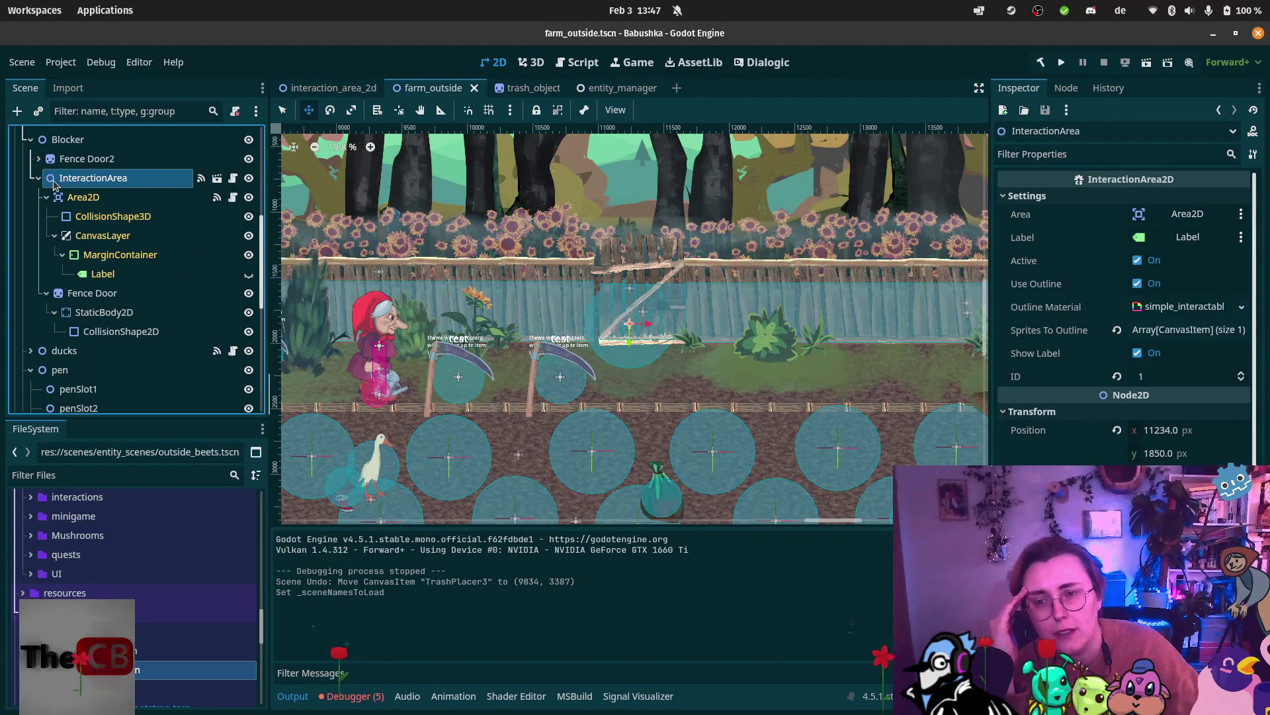
mouse_move(53, 184)
left_mouse_down()
mouse_move(65, 198)
mouse_move(66, 294)
left_mouse_up()
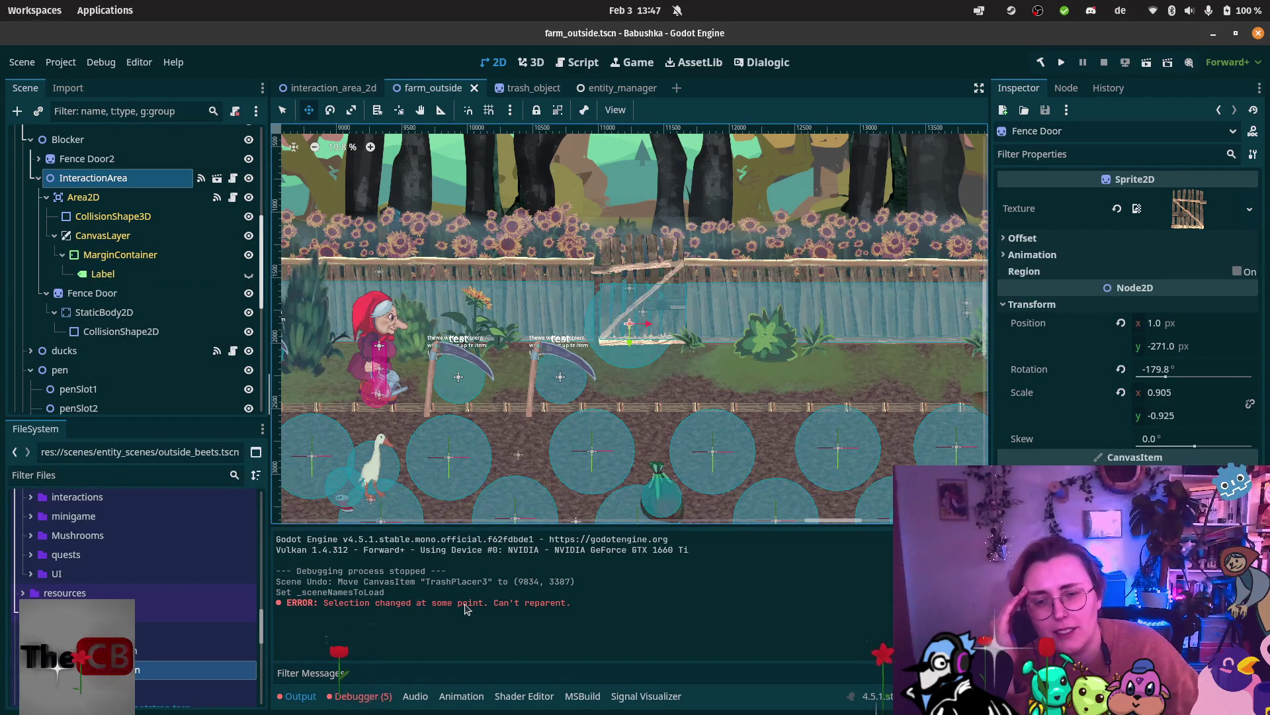
mouse_move(86, 179)
left_mouse_down()
mouse_move(99, 332)
mouse_move(97, 298)
left_mouse_up()
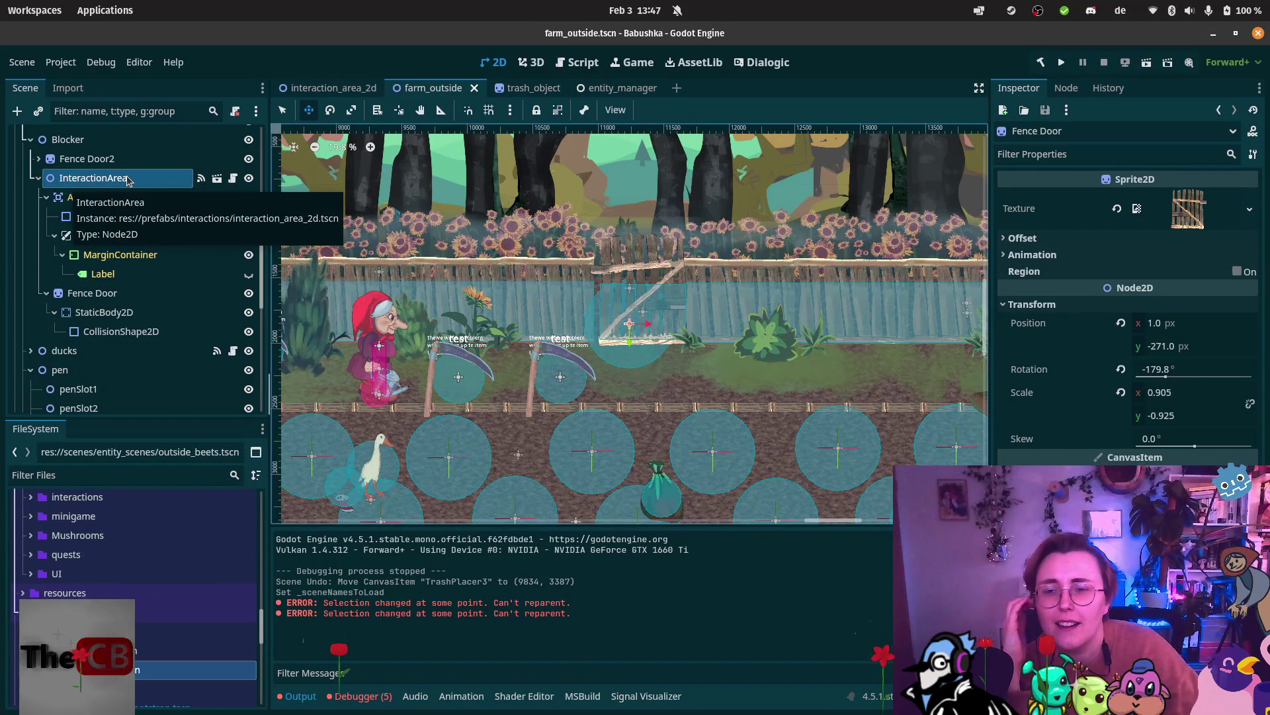
mouse_move(69, 293)
left_mouse_down()
mouse_move(60, 182)
mouse_move(98, 334)
left_mouse_up()
scroll(106, 252, "down", 2)
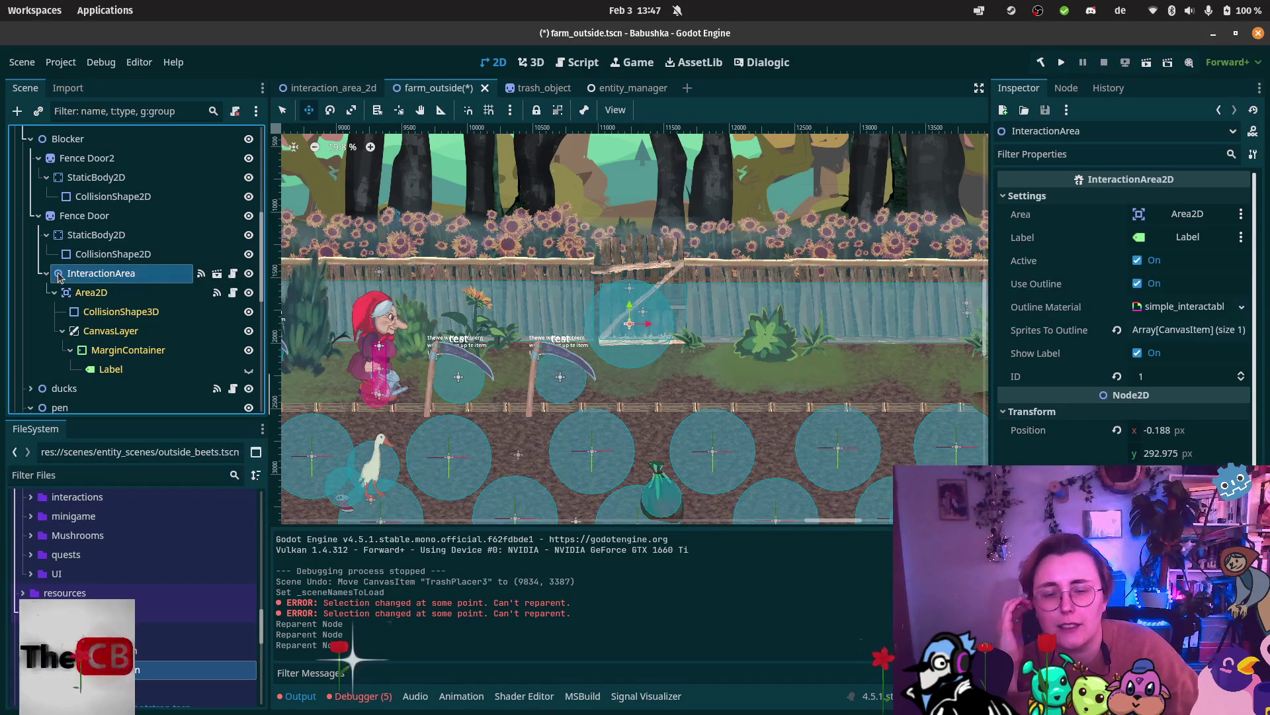
Assign Fence Door as element 0 of InteractionArea's Sprites To Outline list.
left_click(85, 216)
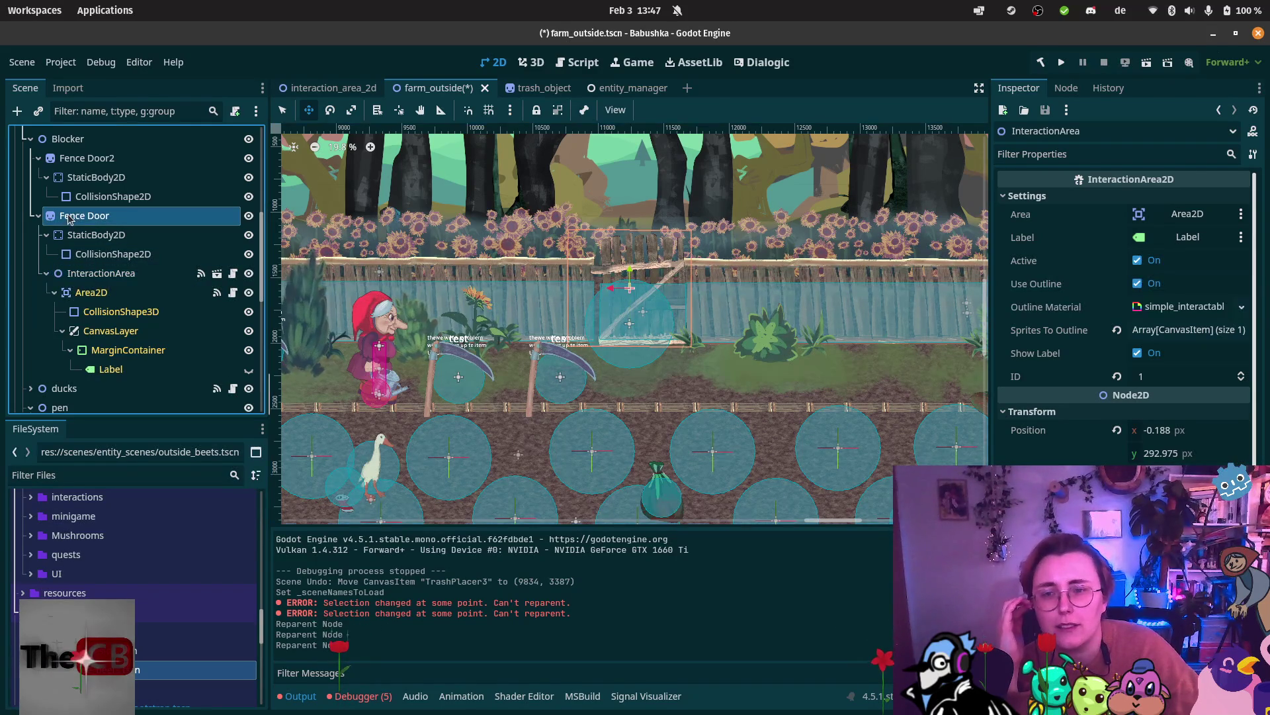
left_click(106, 275)
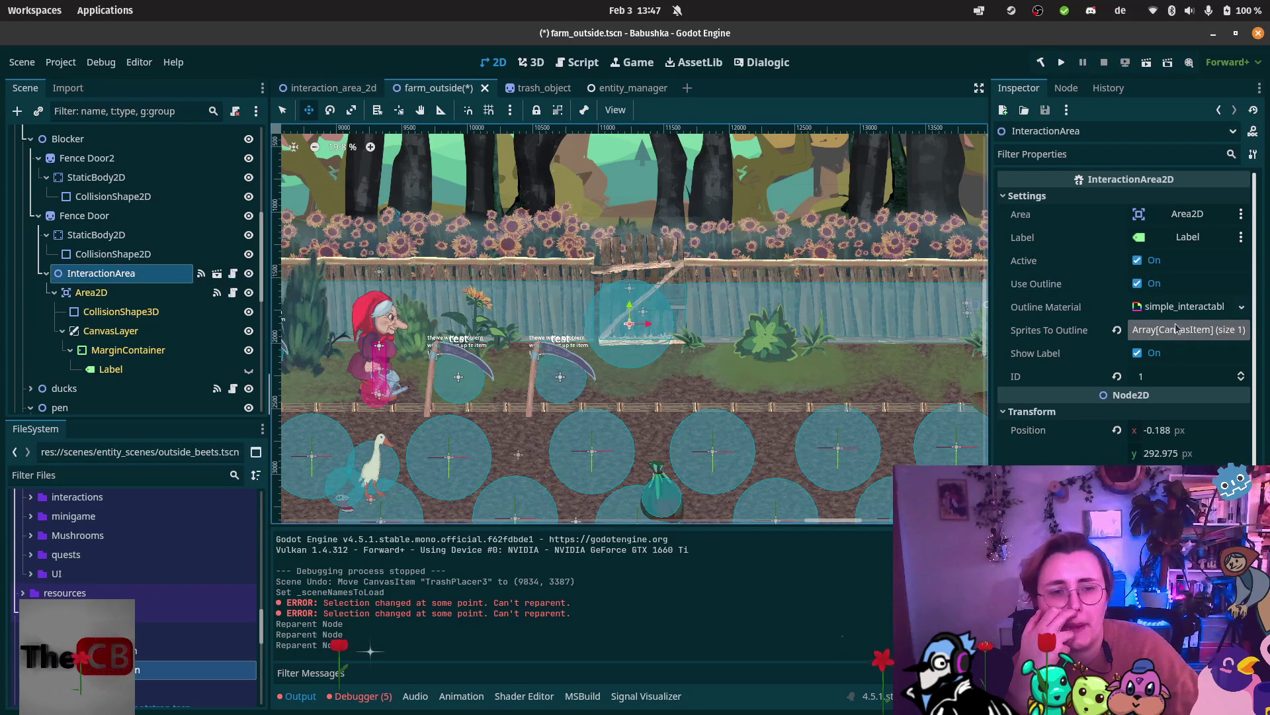
left_click(1150, 334)
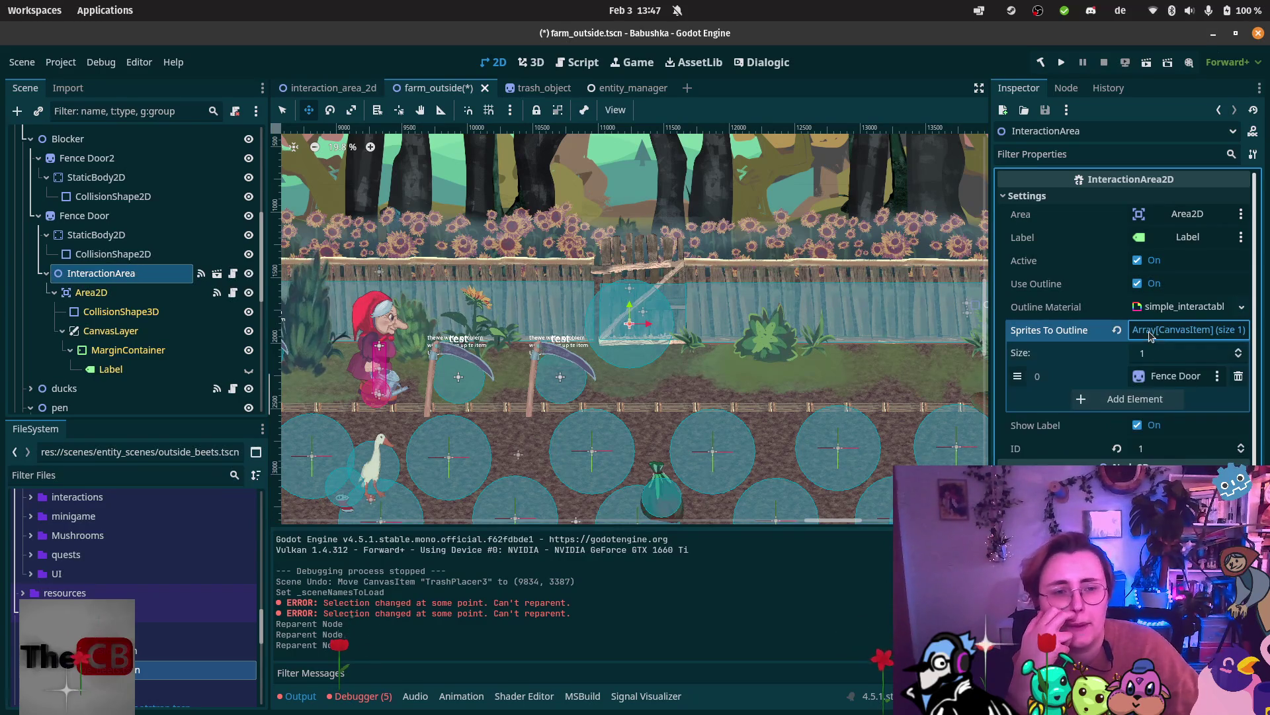
left_click(1141, 380)
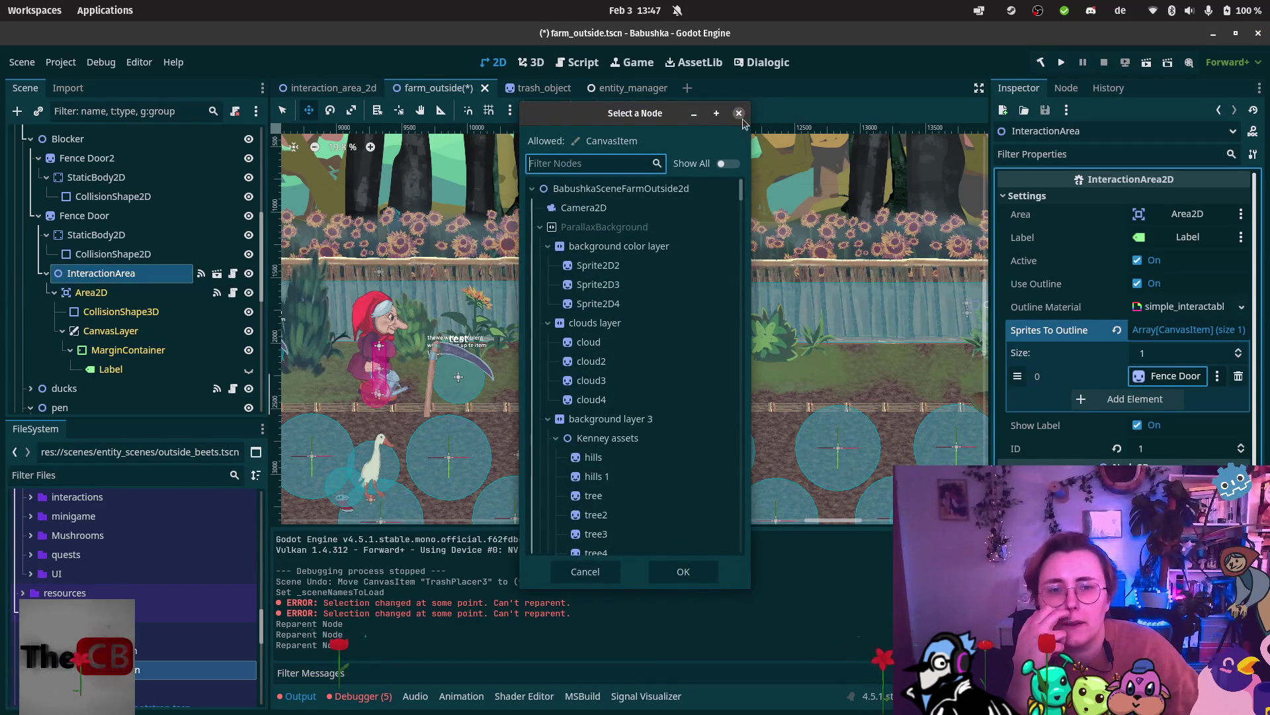
left_click(739, 113)
left_click_drag(84, 215, 966, 377)
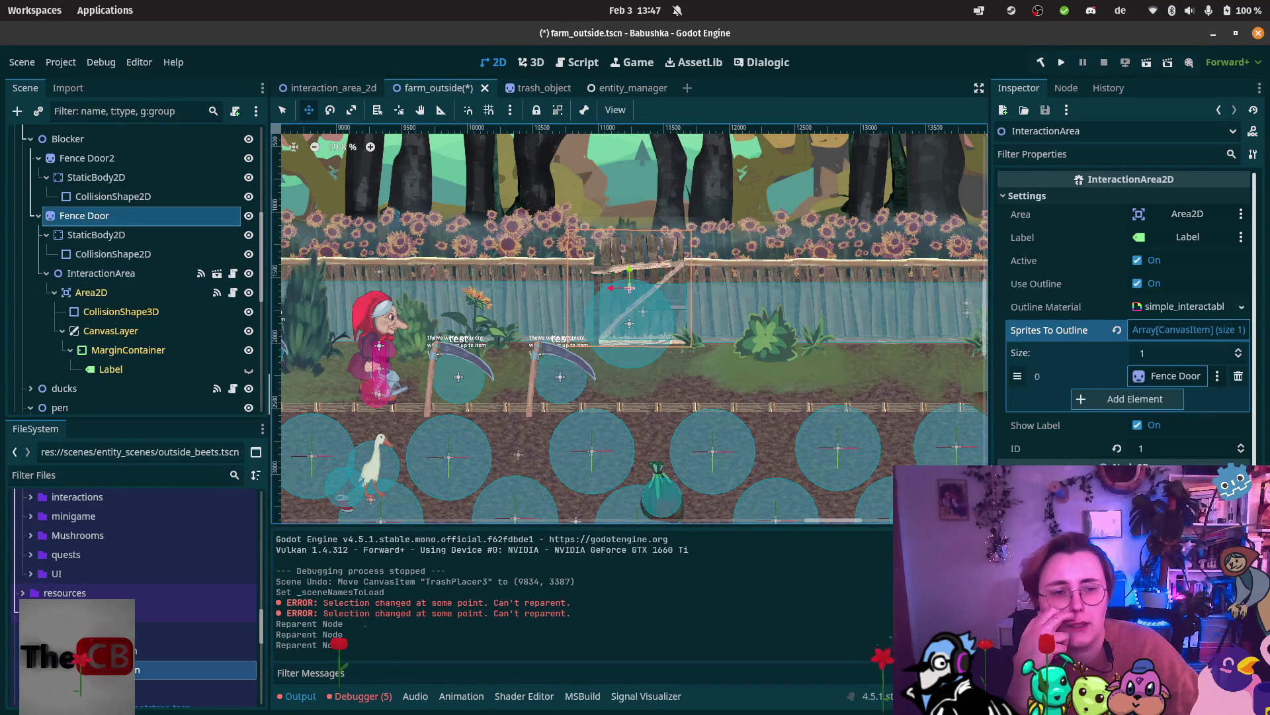
left_click_drag(1140, 374, 1142, 376)
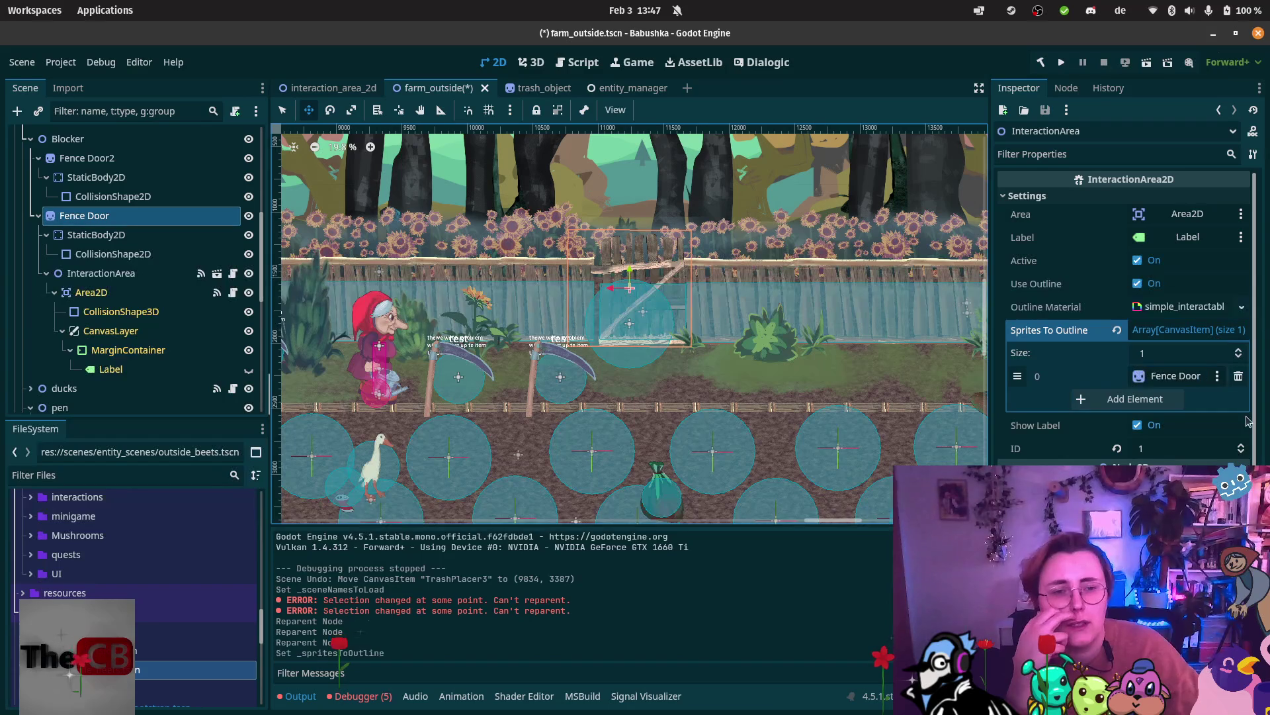
Check InteractionArea's signal connections, save farm_outside and run the current scene.
left_click(1080, 339)
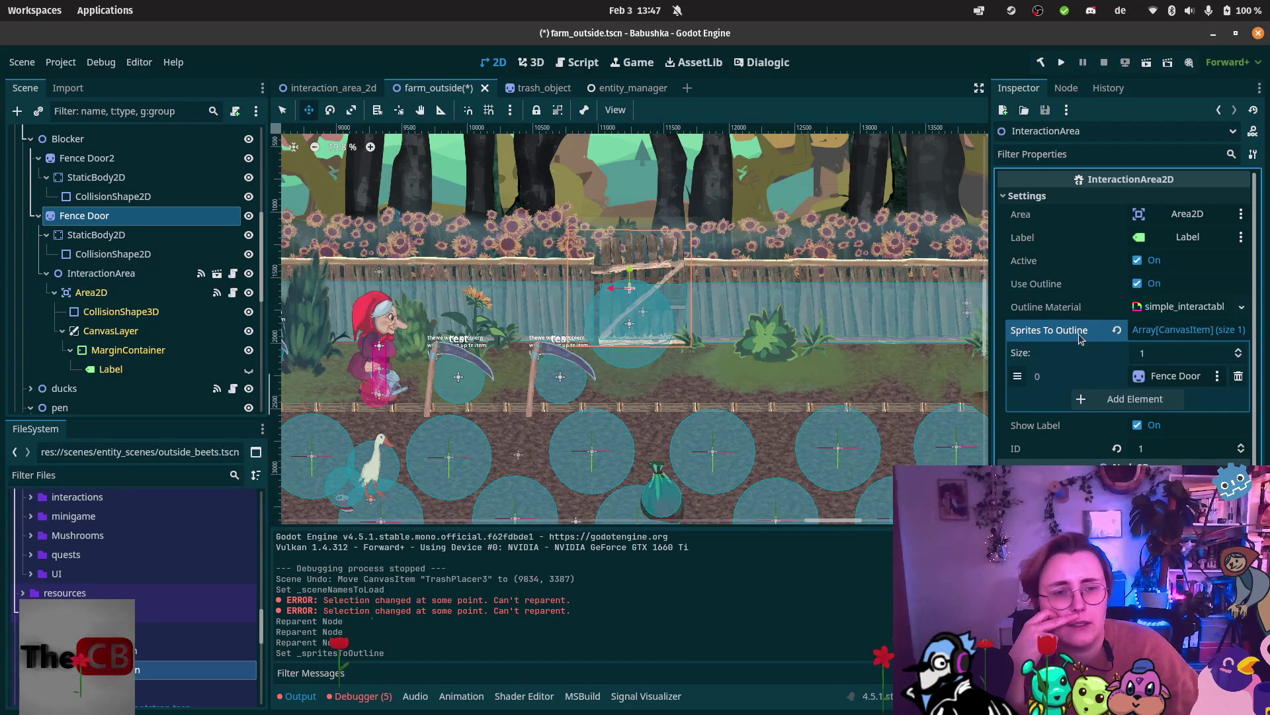
left_click(1068, 88)
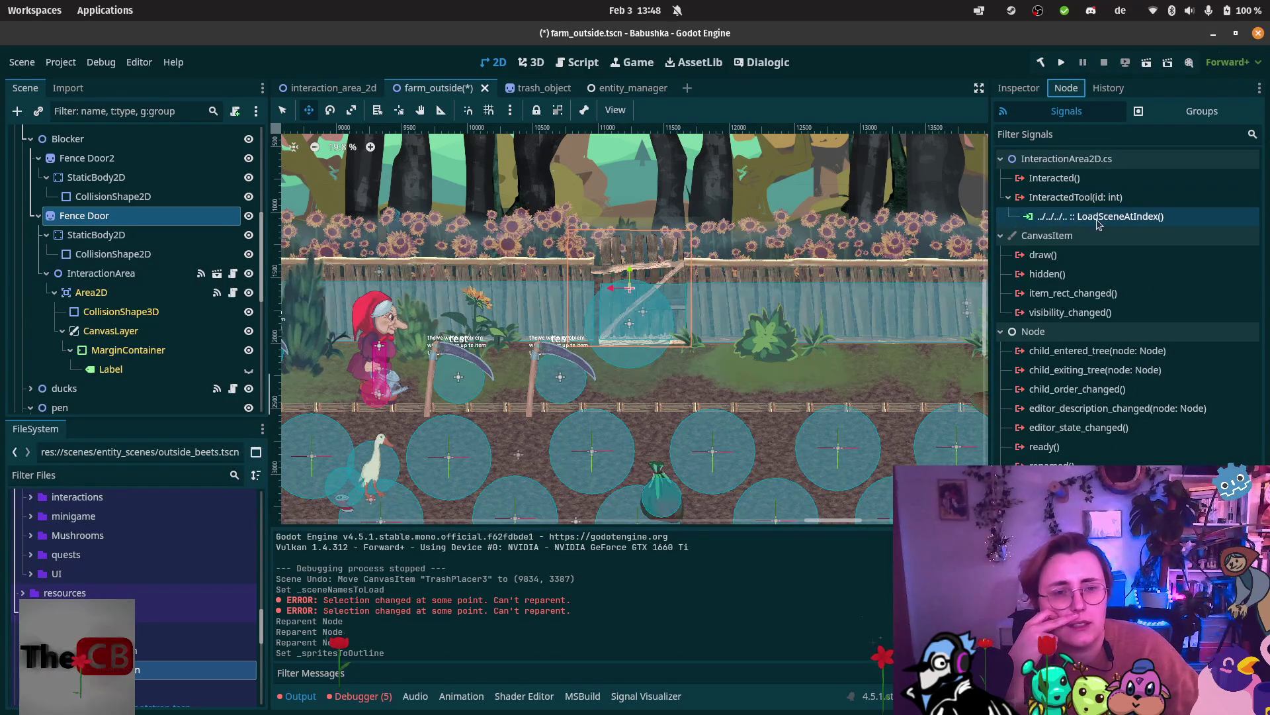
left_click(1031, 82)
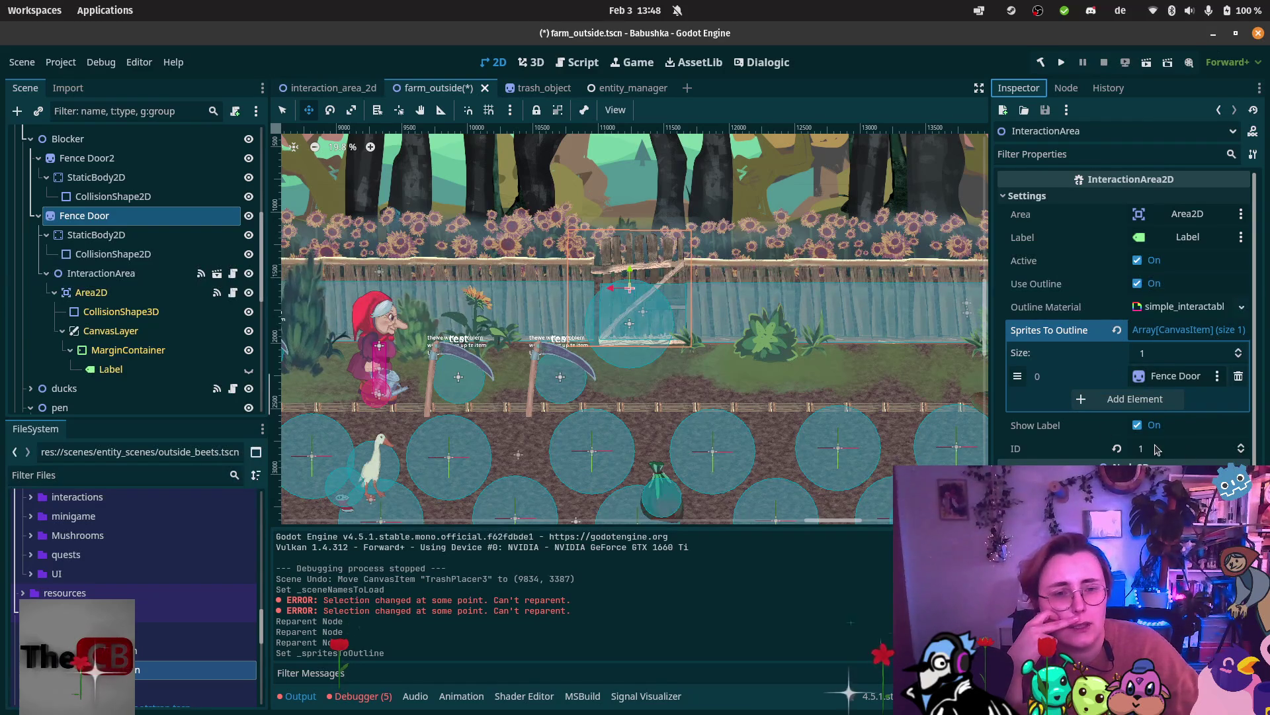
left_click(1086, 332)
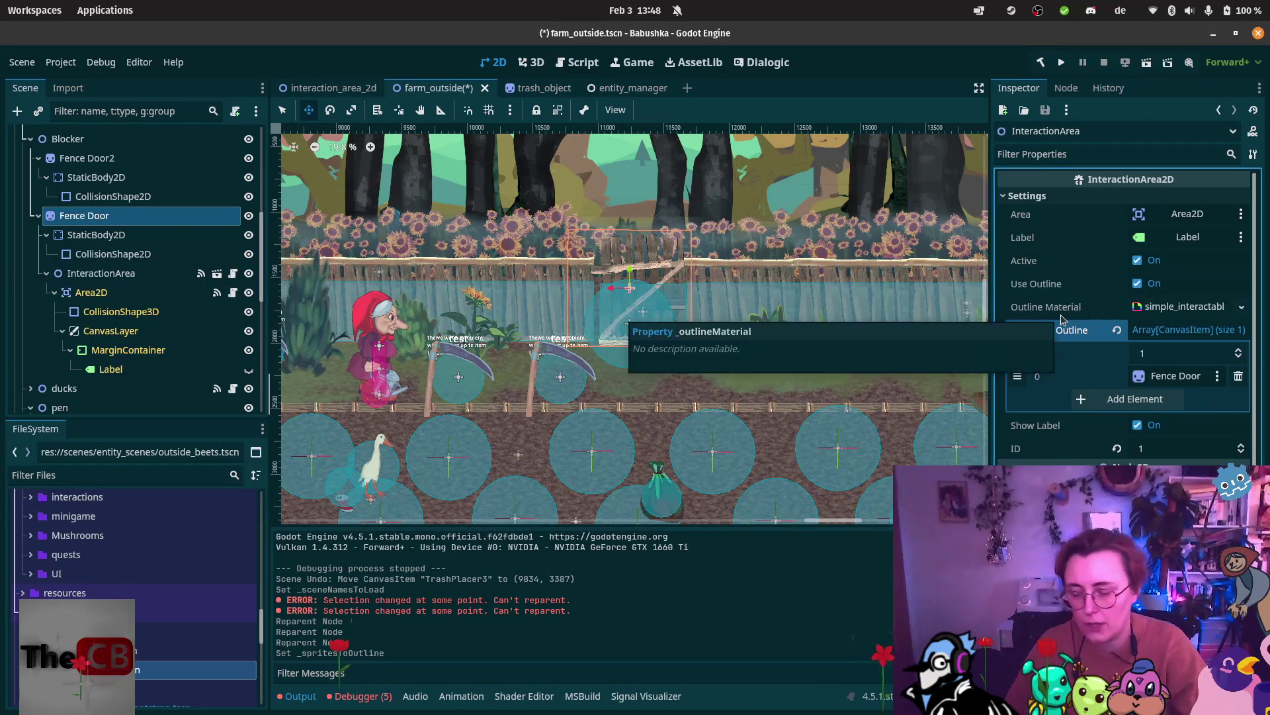
key("ctrl+s")
left_click(1147, 63)
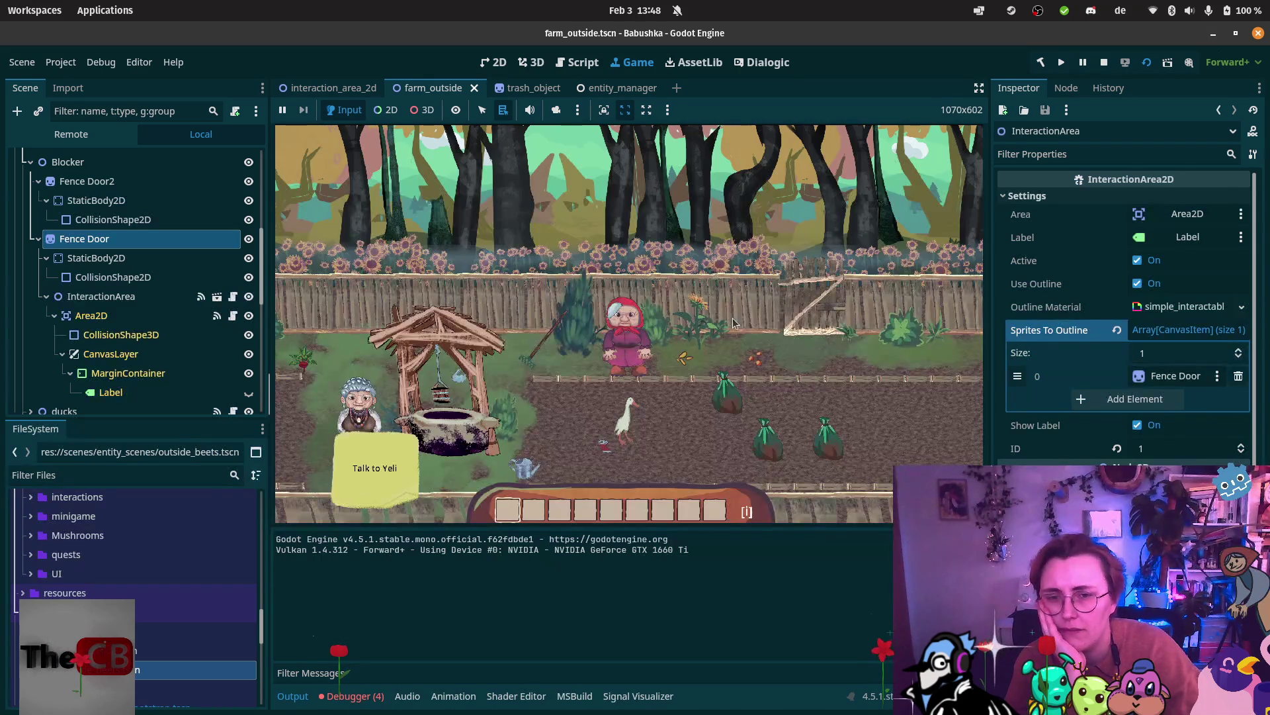
Walk Babushka to the fence door and inspect the latest NullReferenceException in Debugger Errors.
key("d")
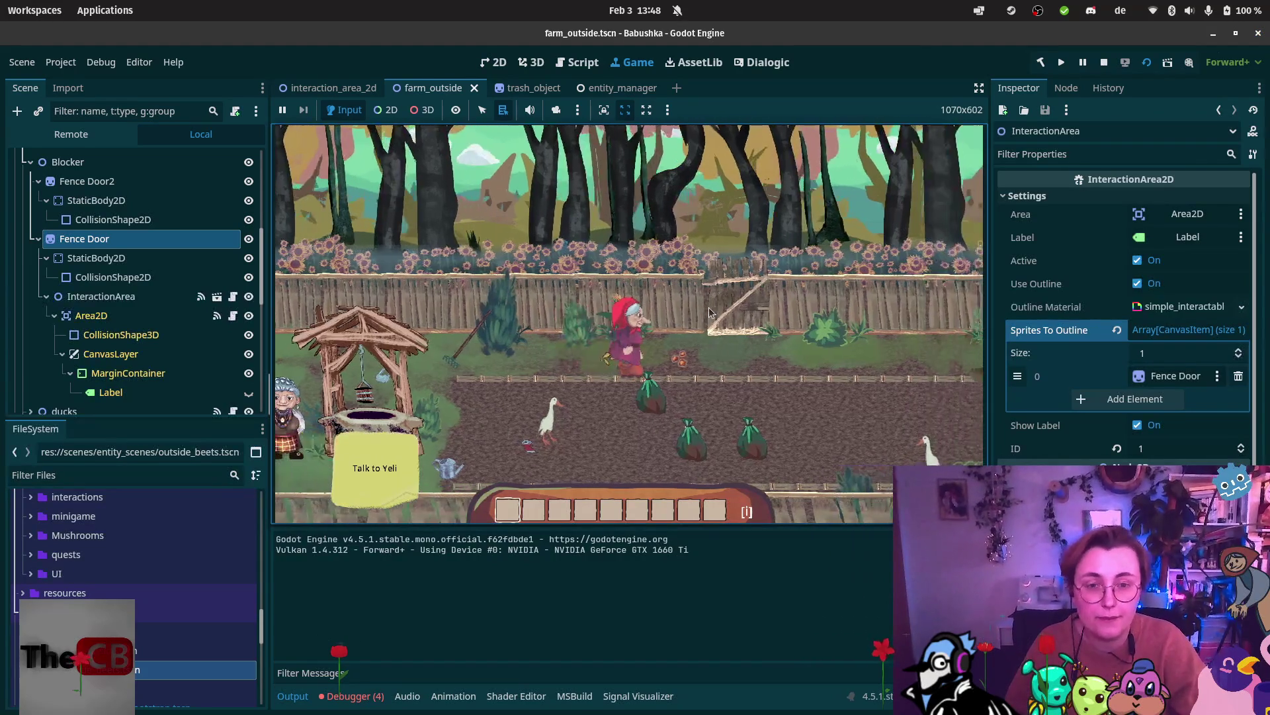
key("w")
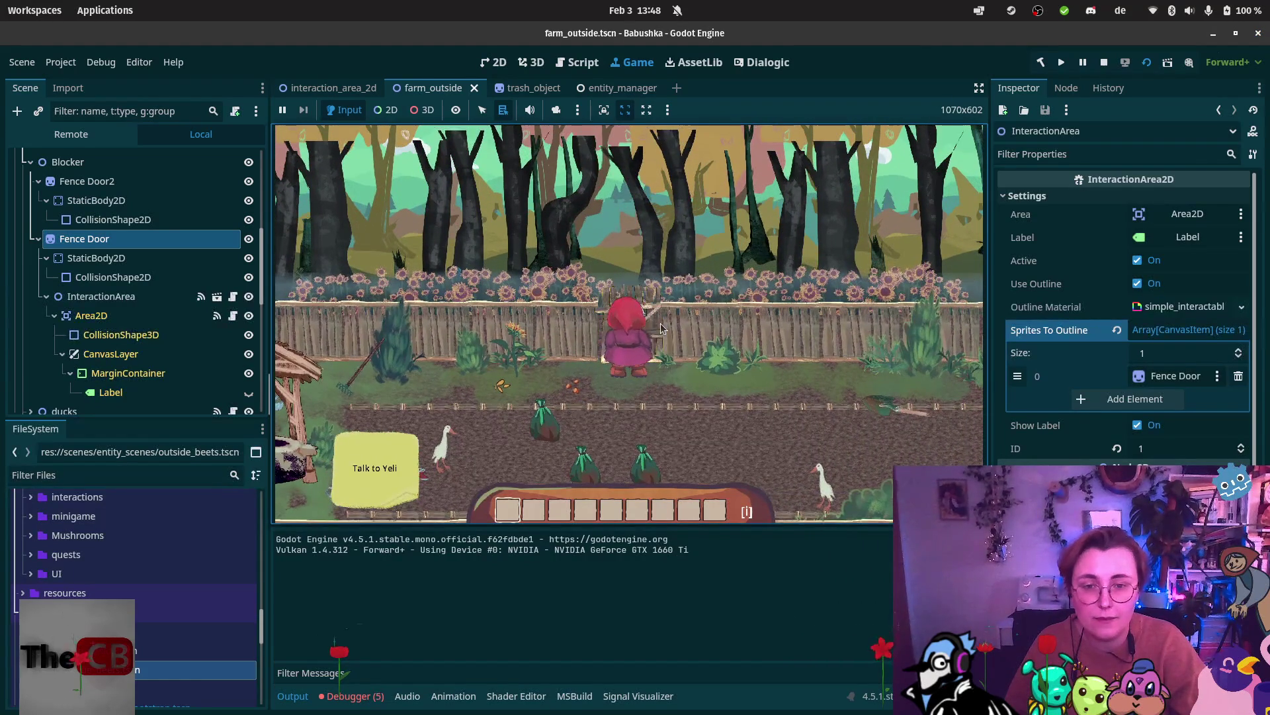
left_click(351, 695)
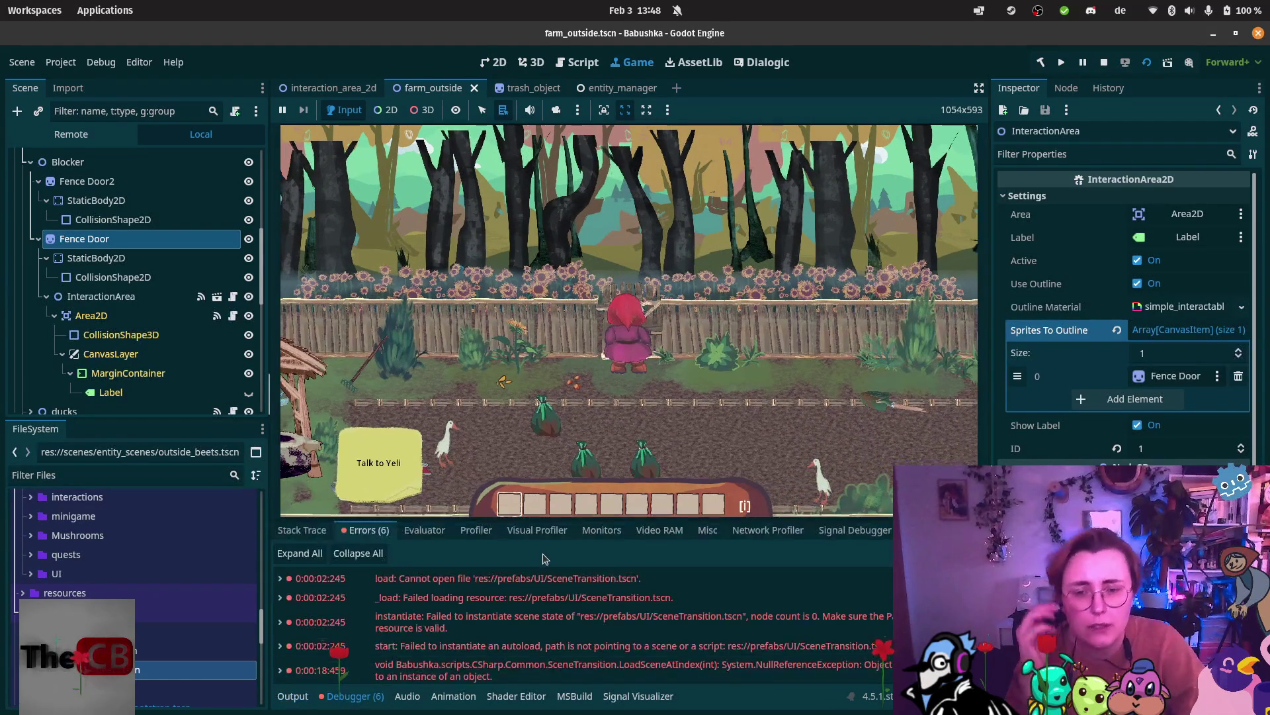
scroll(582, 599, "down", 1)
left_click(810, 665)
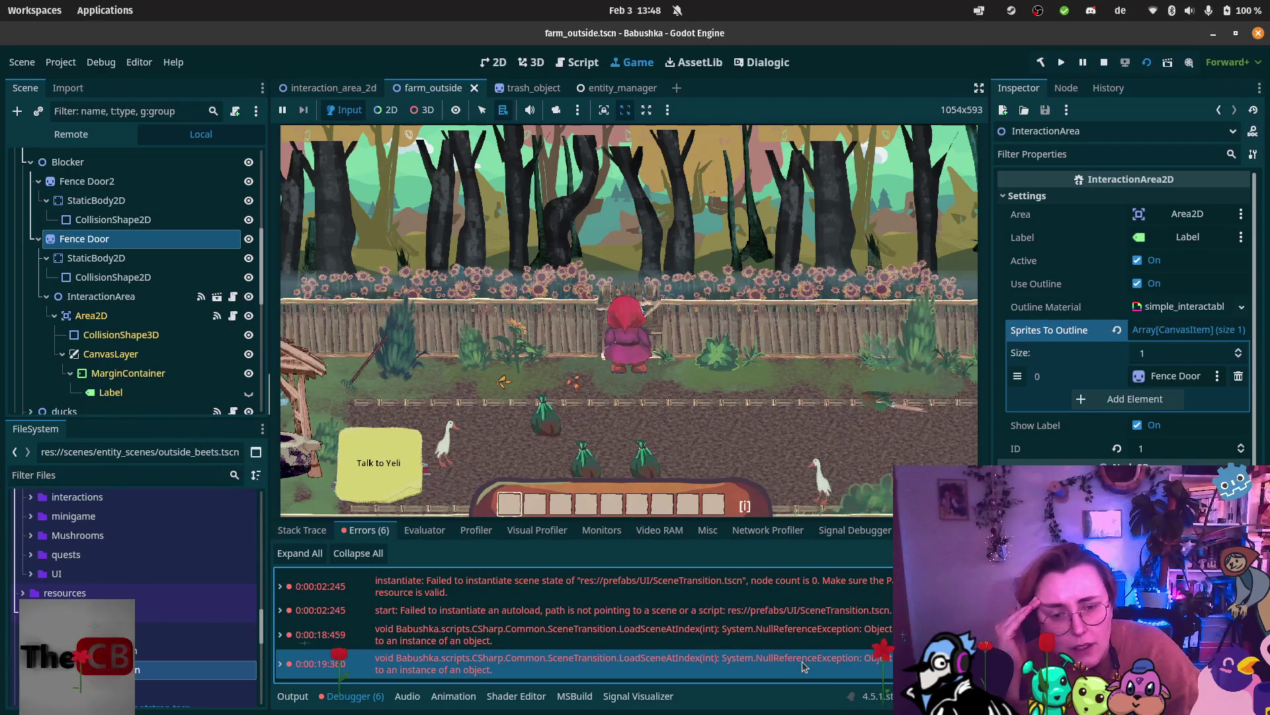
key("alt+Tab")
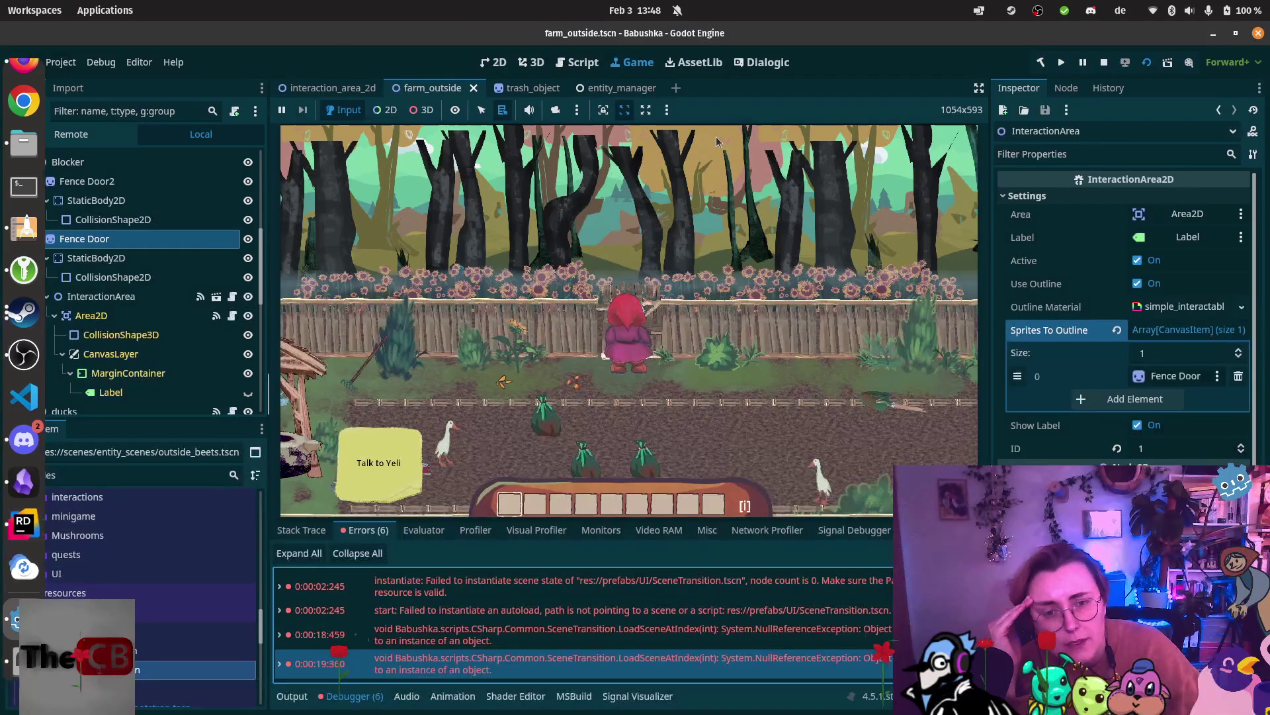
Return to Godot and stop the running game.
left_click(15, 629)
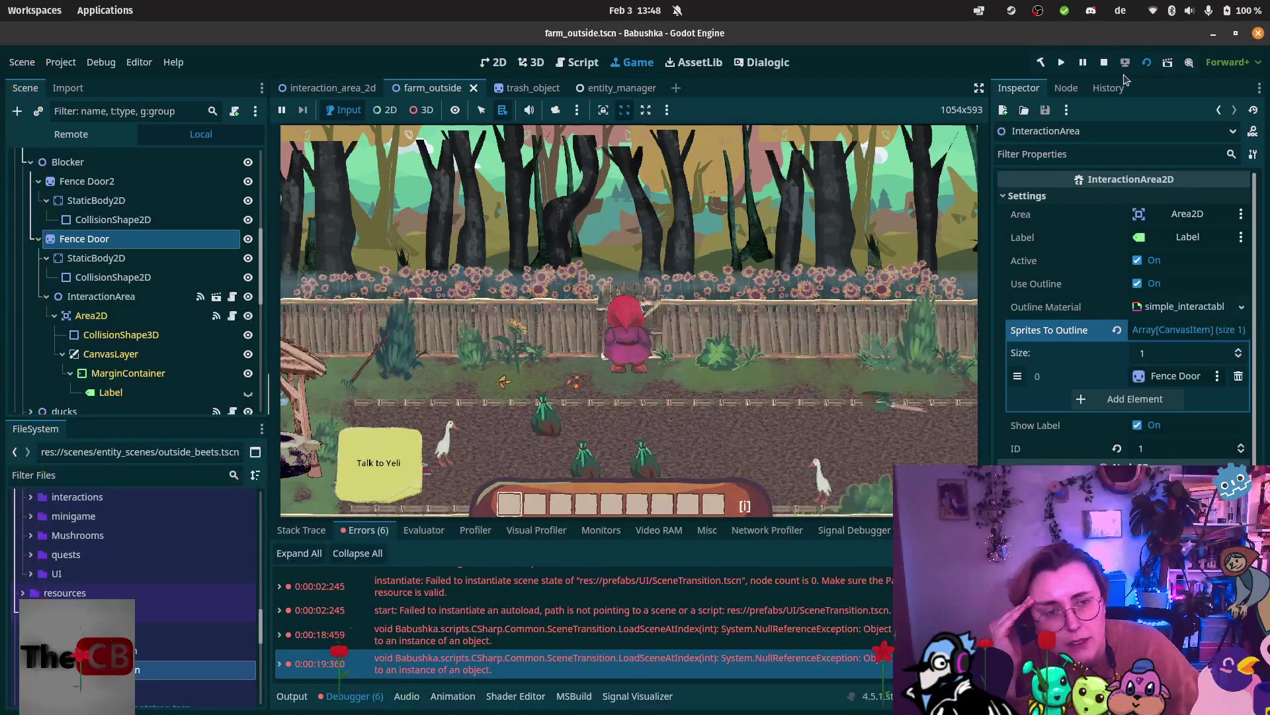
left_click(1104, 62)
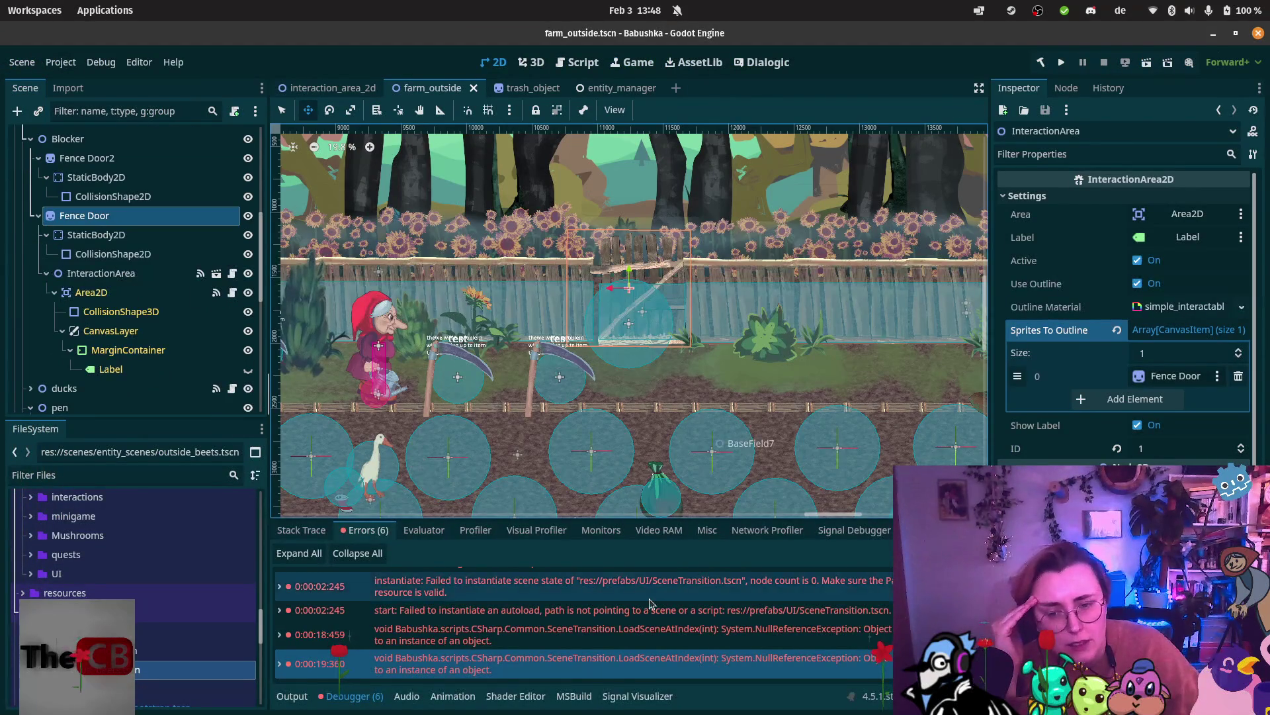
scroll(649, 604, "up", 1)
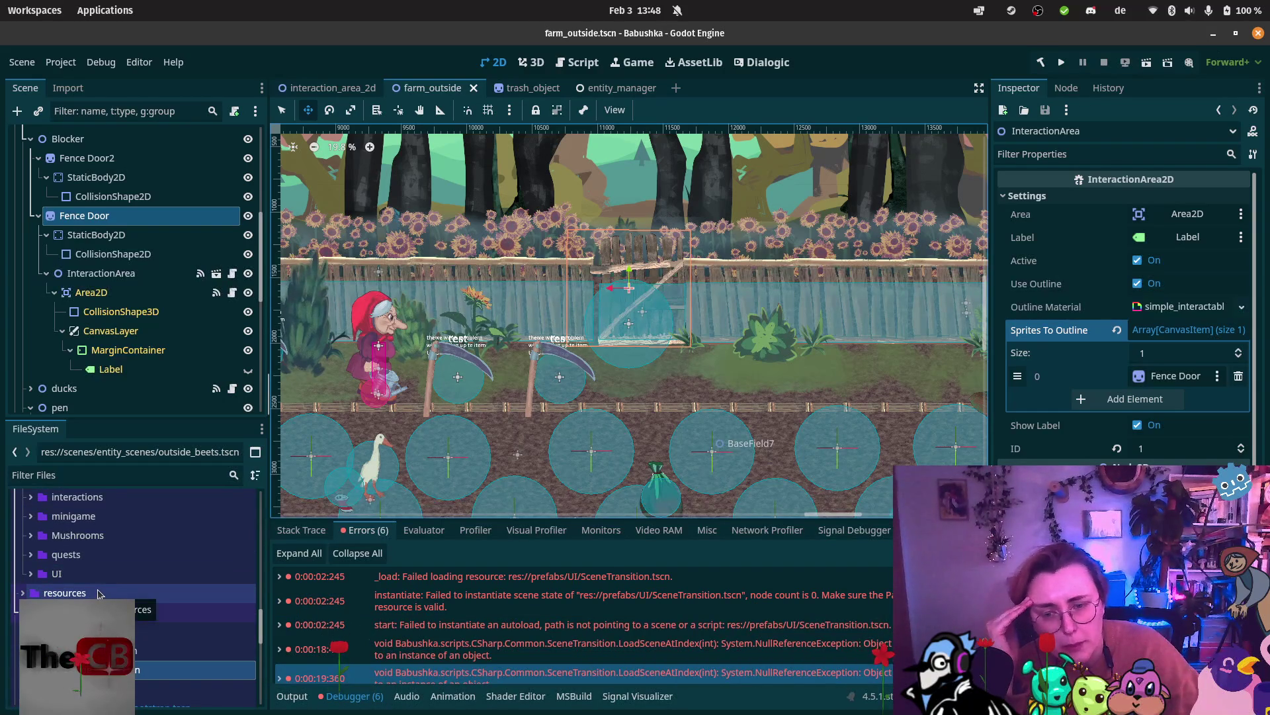
scroll(63, 589, "down", 10)
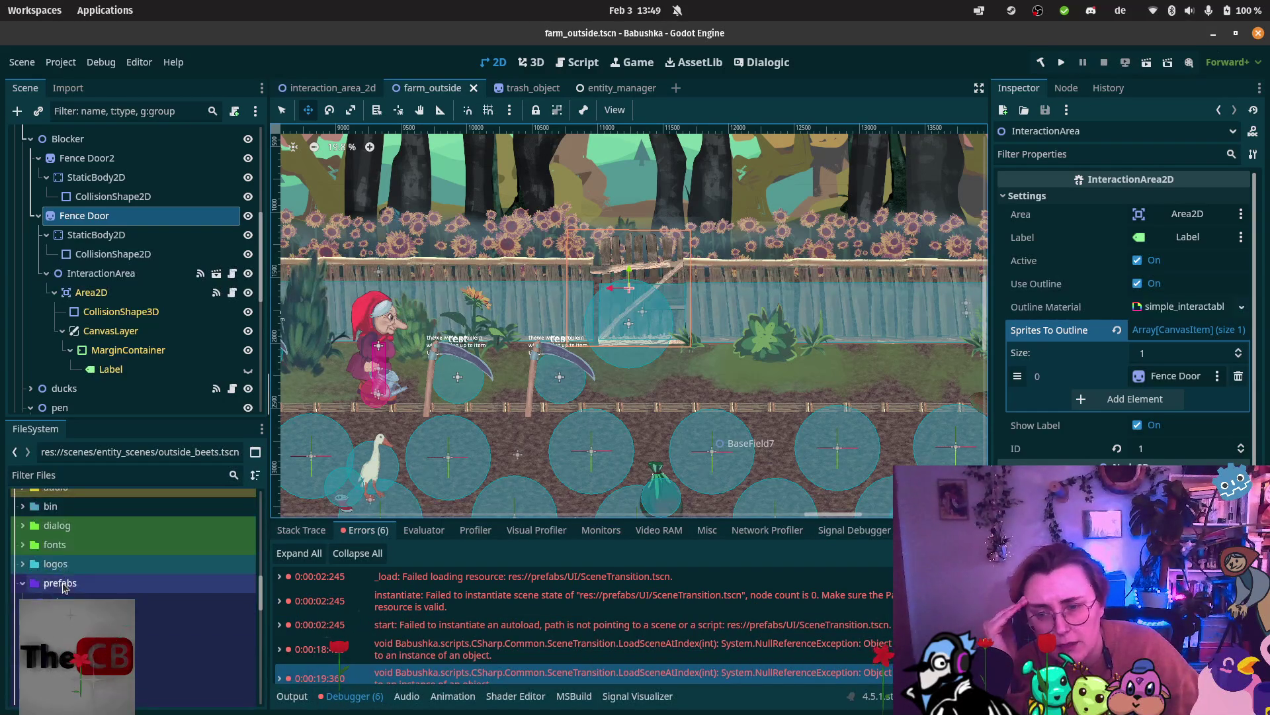
scroll(63, 588, "down", 8)
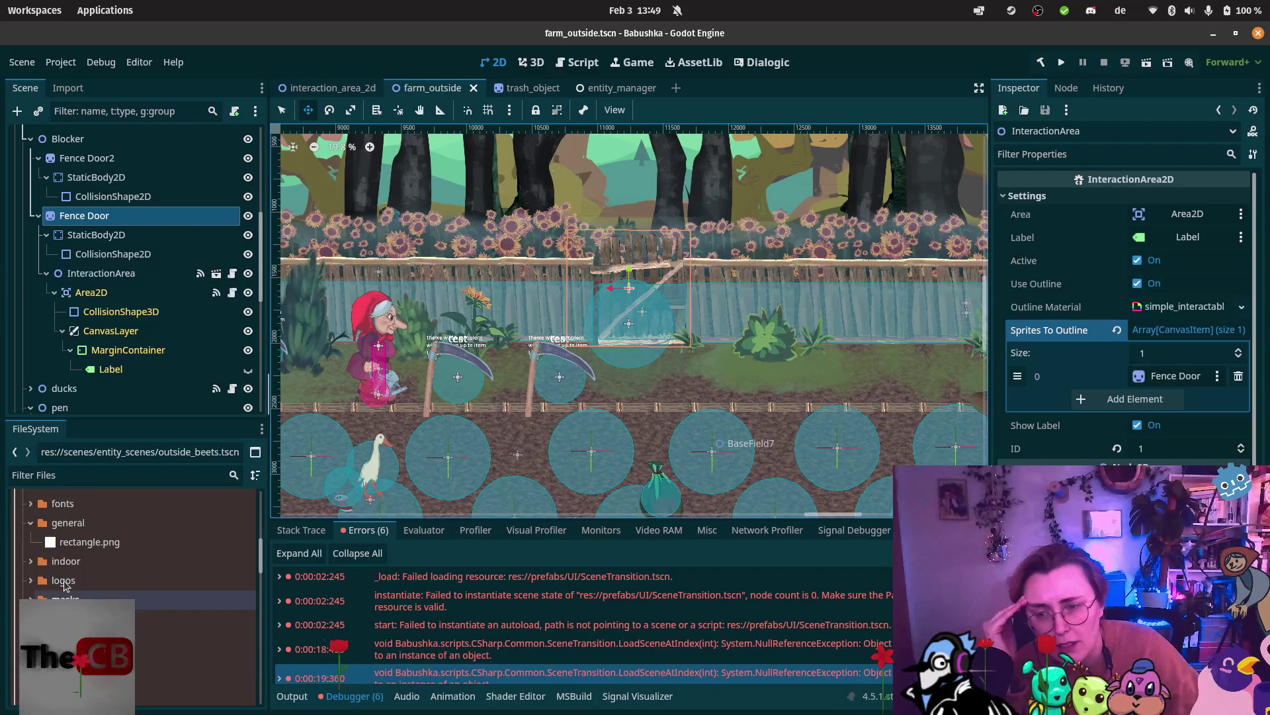
Collapse the FileSystem folders and open res://prefabs/UI to look for SceneTransition.tscn.
left_click(20, 578)
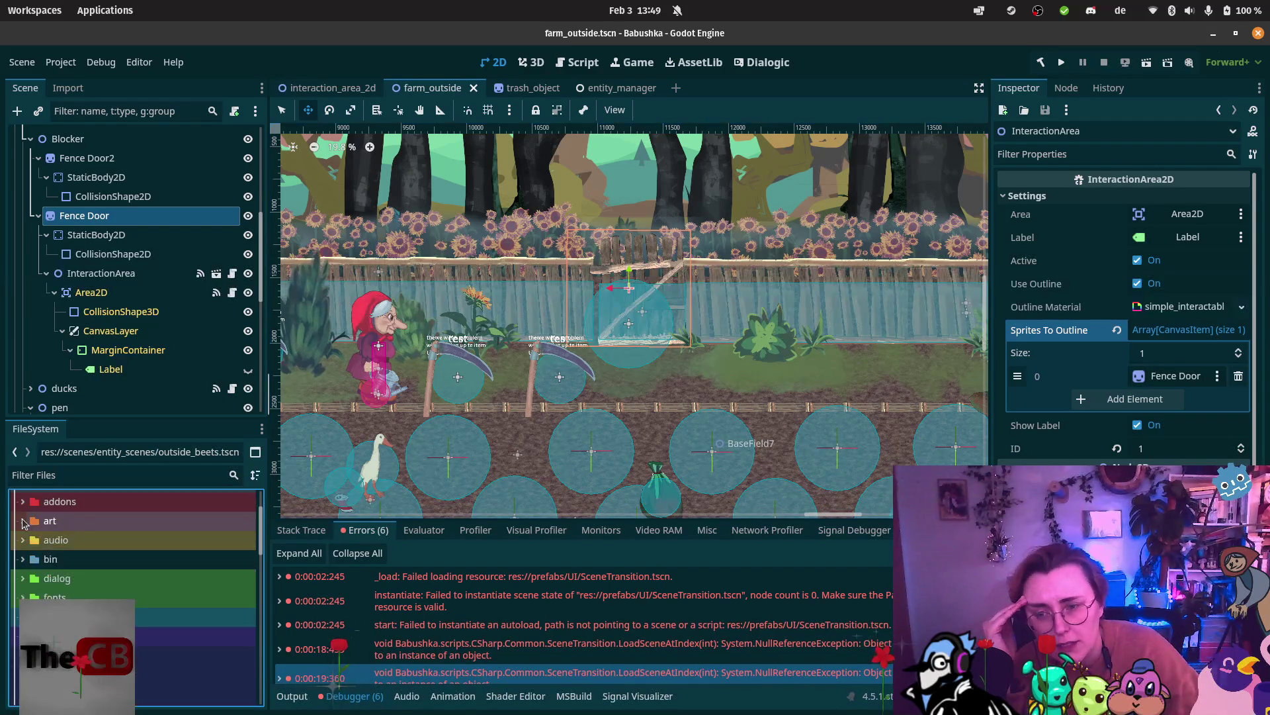
scroll(24, 578, "down", 2)
left_click(30, 578)
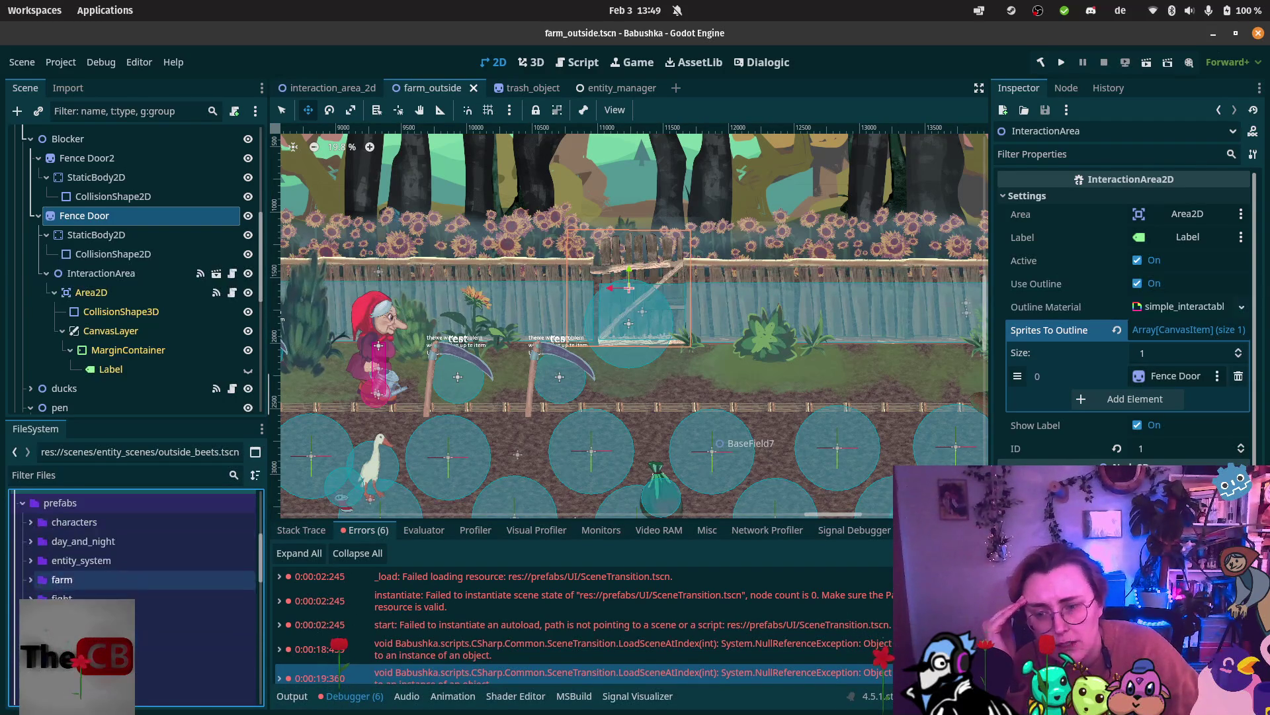
scroll(60, 595, "down", 2)
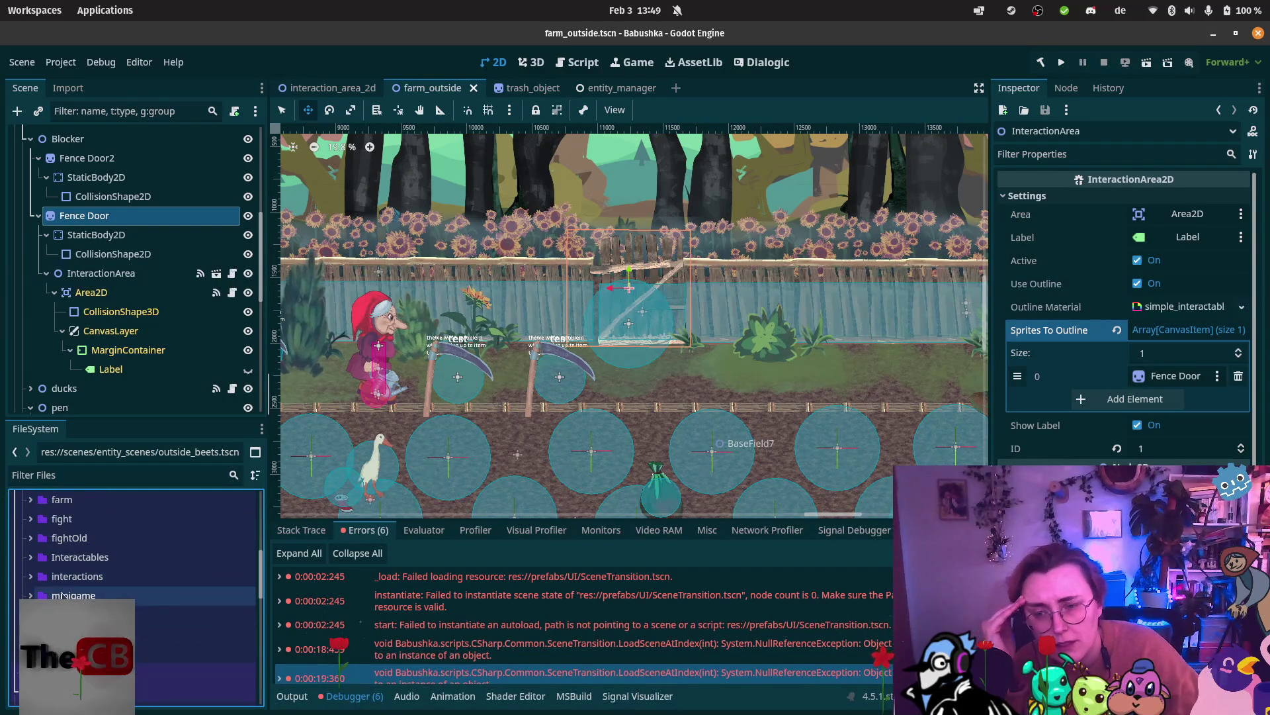
scroll(48, 534, "up", 3)
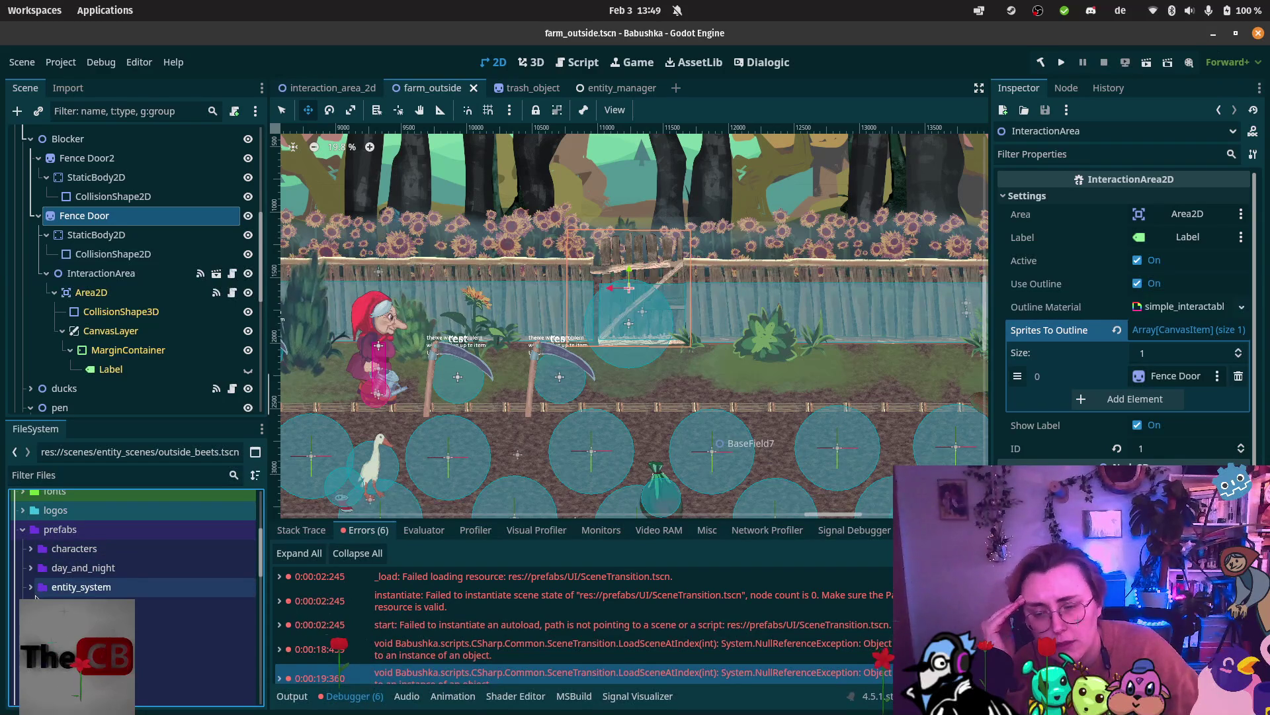
scroll(36, 597, "down", 3)
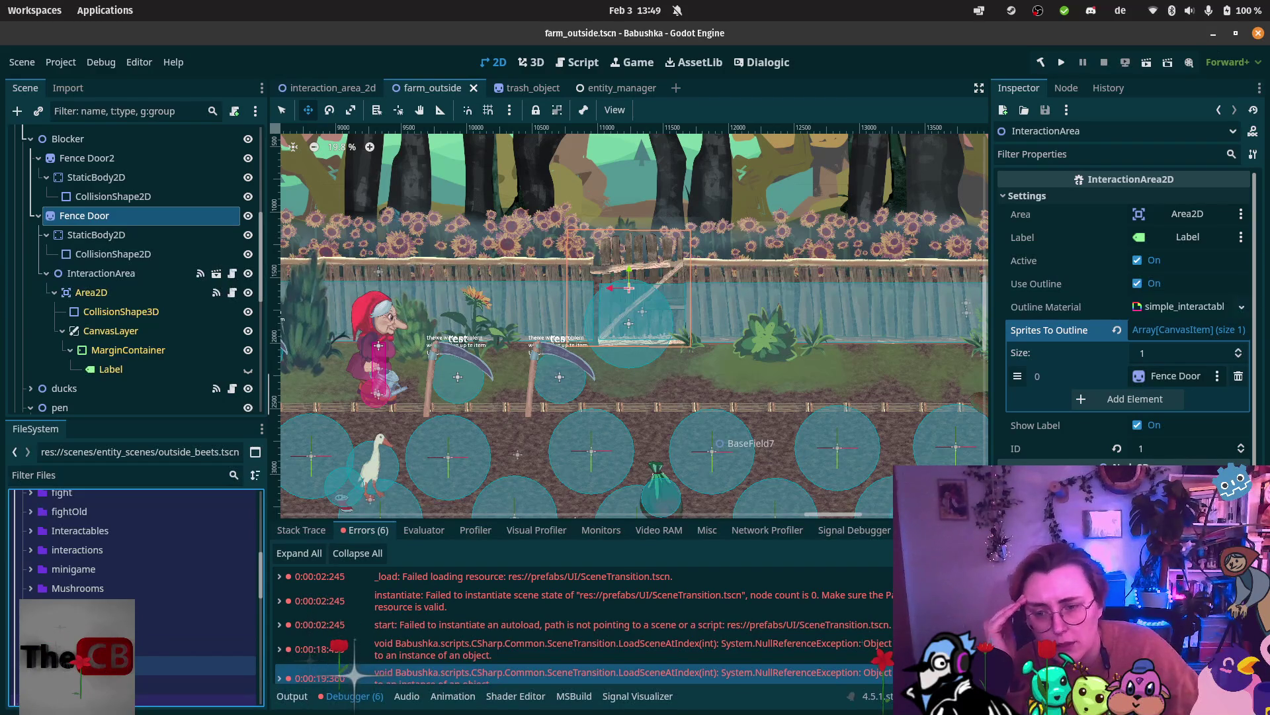
left_click(195, 626)
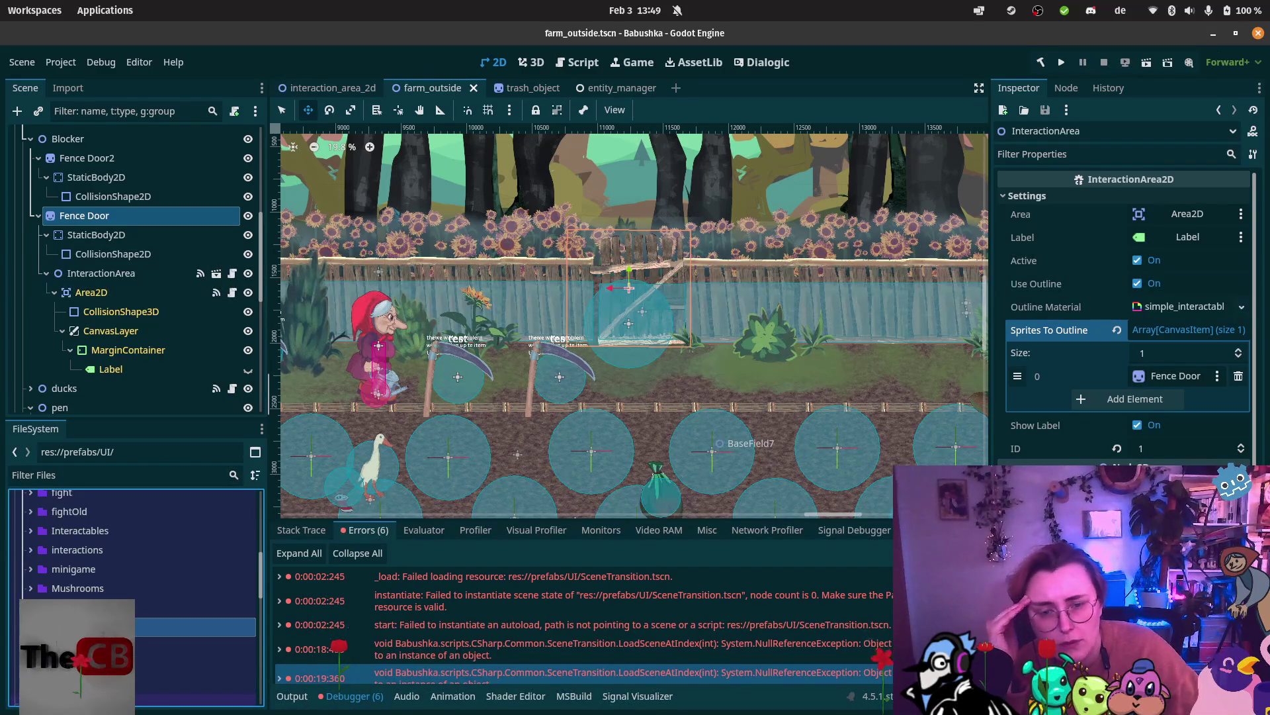
scroll(195, 629, "down", 1)
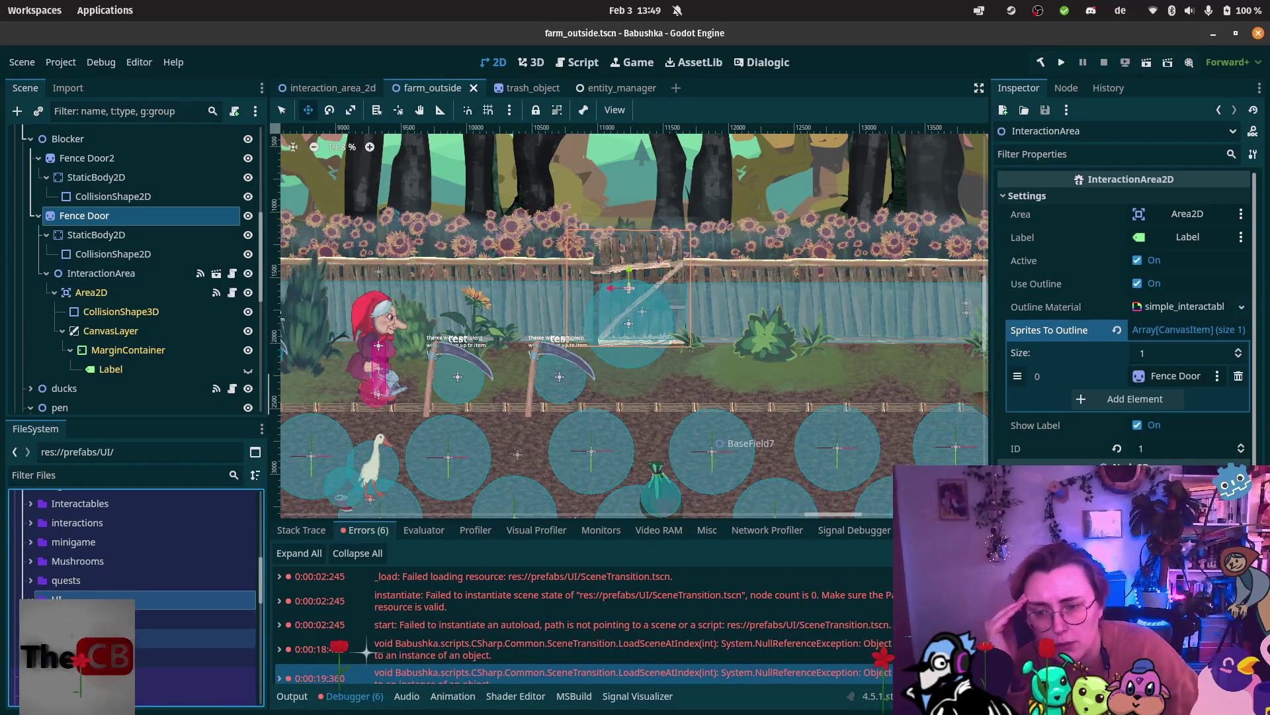
double_click(195, 599)
scroll(195, 602, "down", 2)
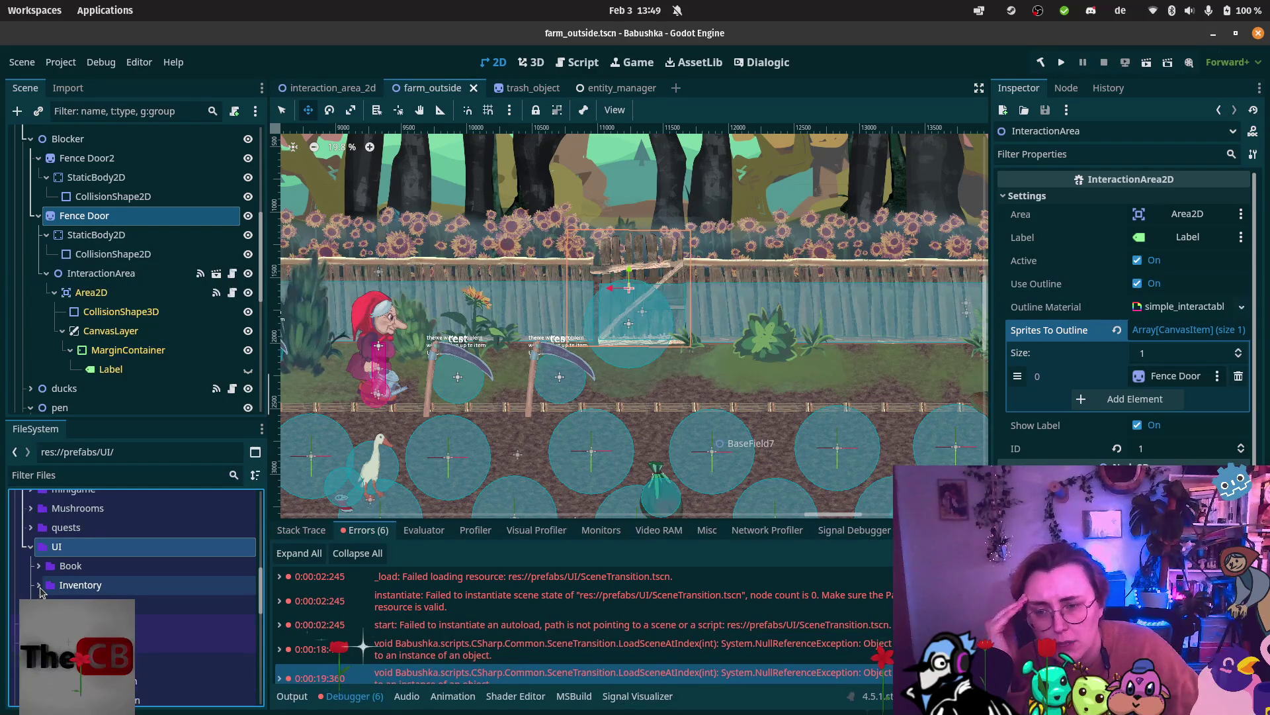
scroll(130, 577, "down", 3)
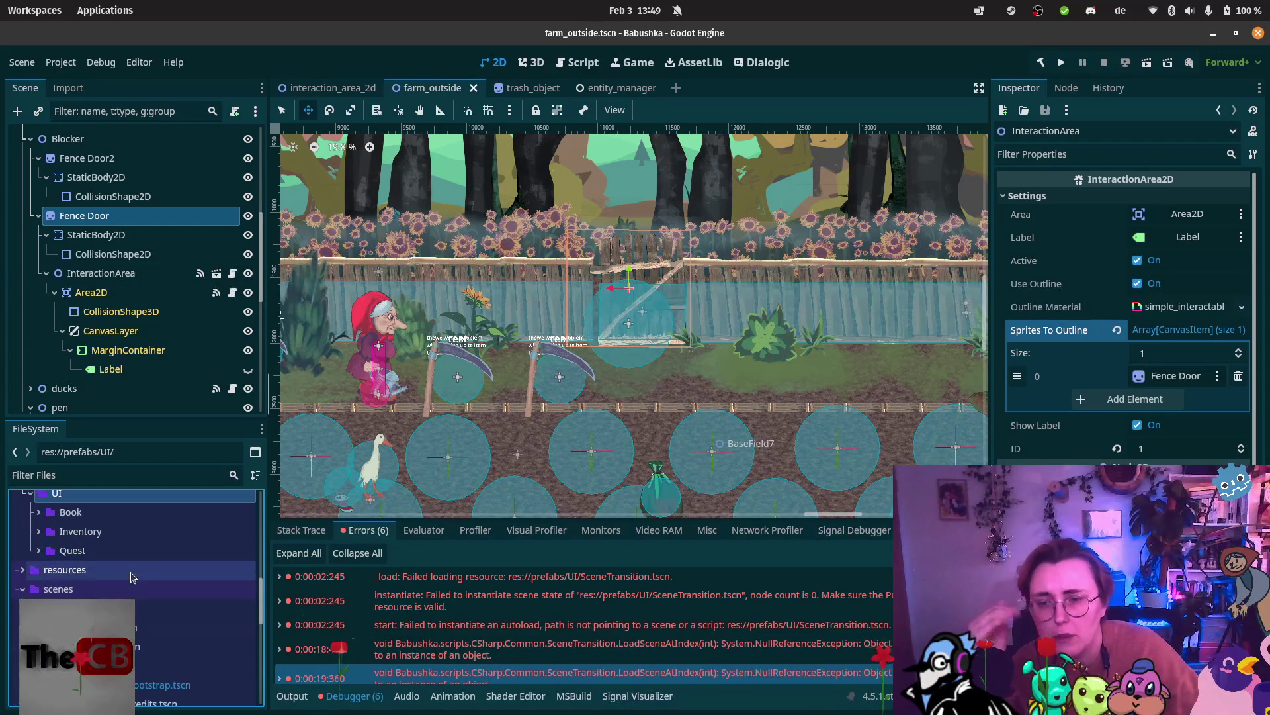
scroll(130, 577, "down", 3)
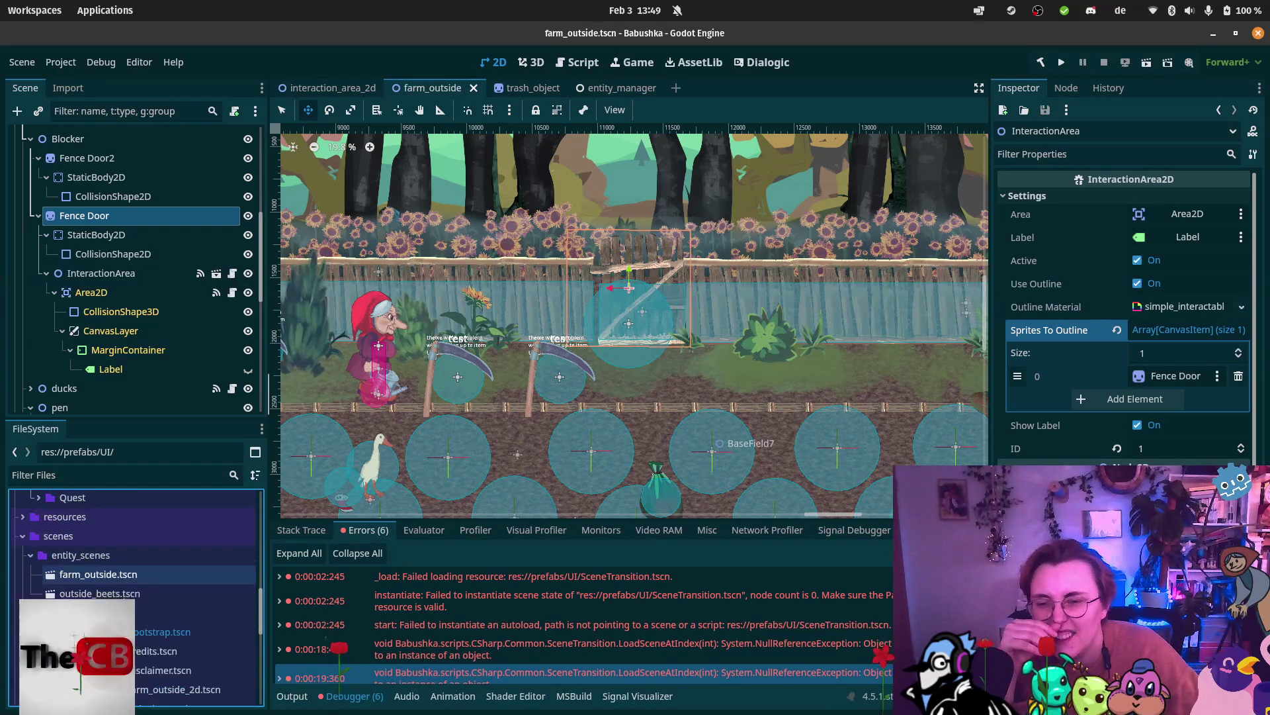
scroll(130, 577, "down", 5)
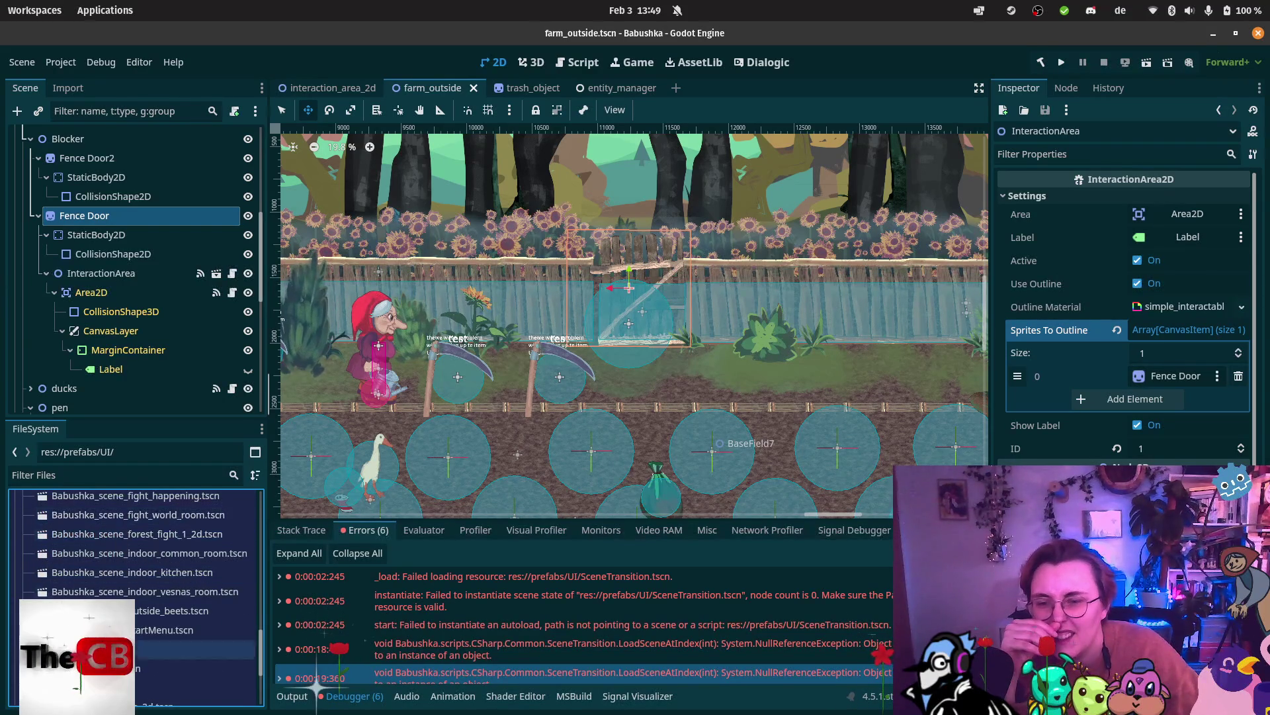
mouse_move(79, 668)
left_mouse_down()
mouse_move(83, 503)
mouse_move(83, 590)
mouse_move(100, 478)
mouse_move(66, 599)
left_mouse_up()
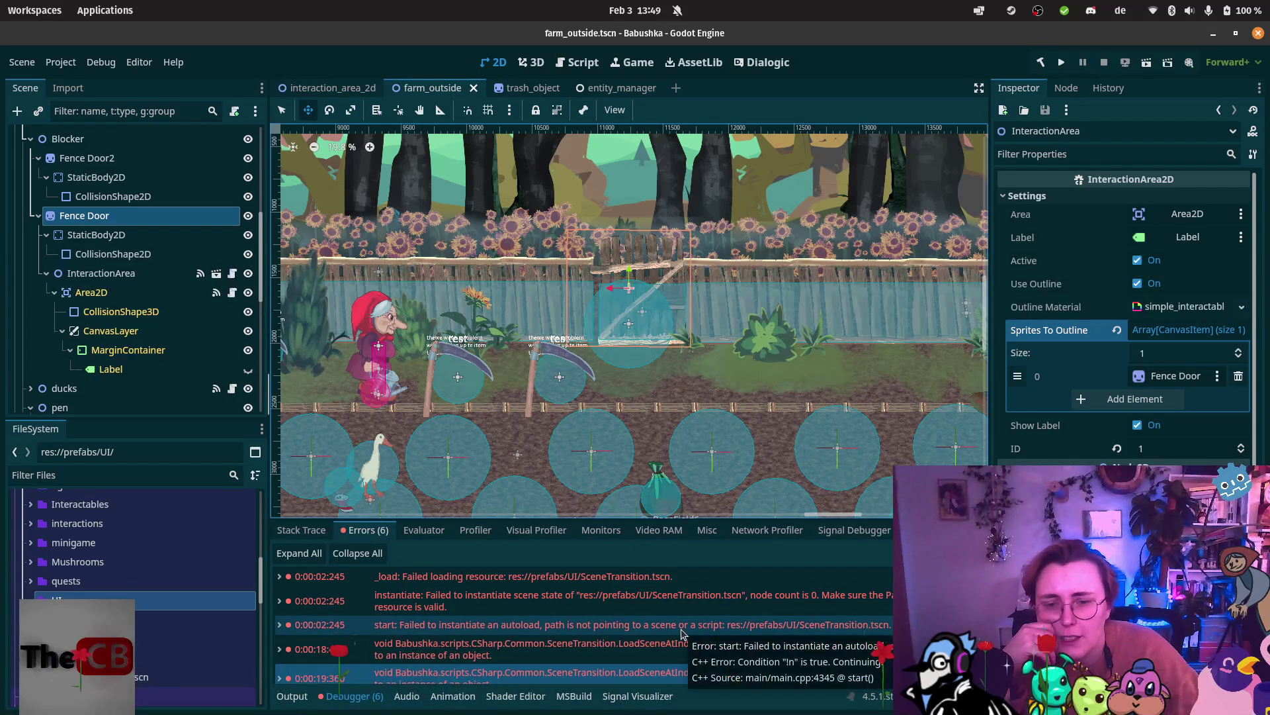
Run farm_outside, walk the player into the fence door to trigger the fade, then stop.
left_click(1144, 62)
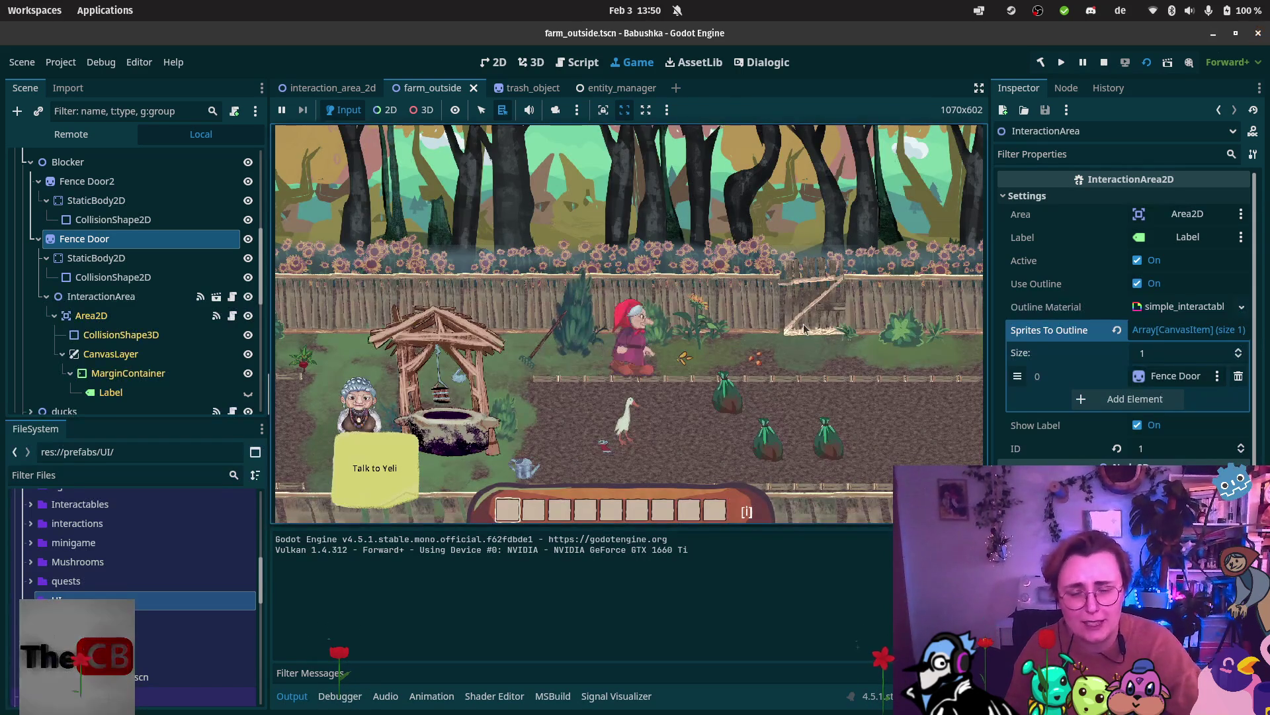
key("d")
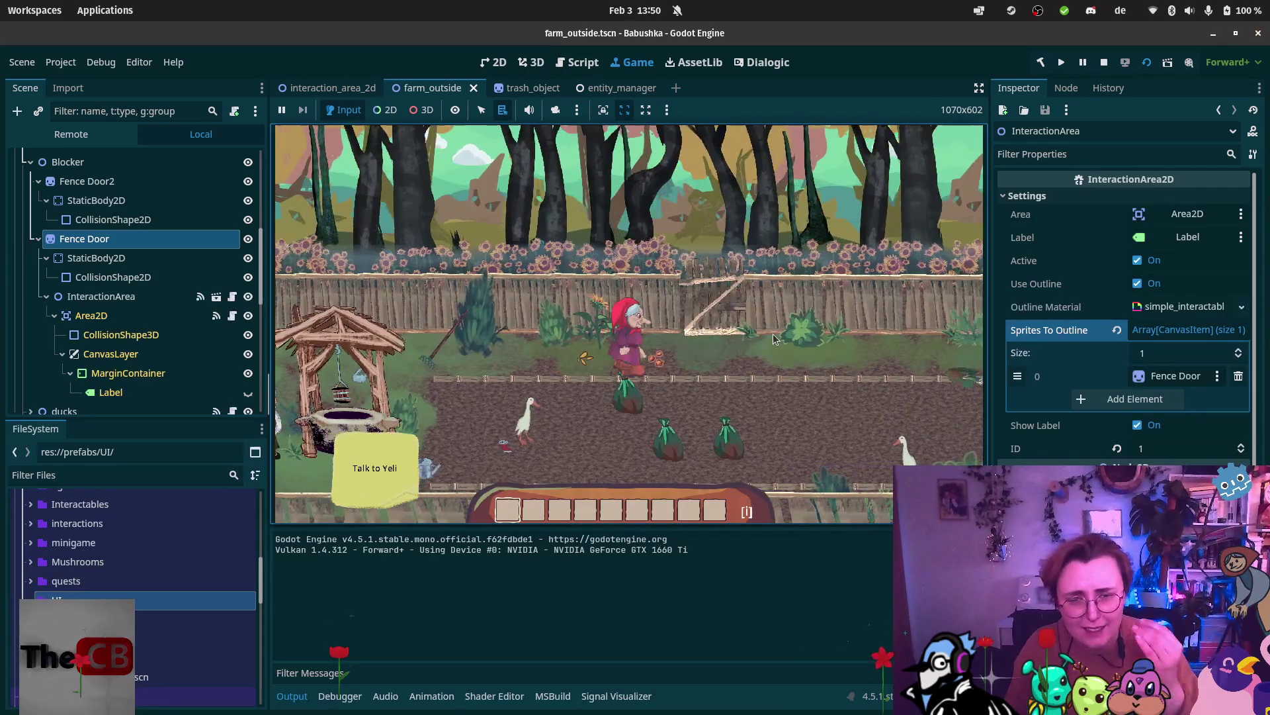
key("w")
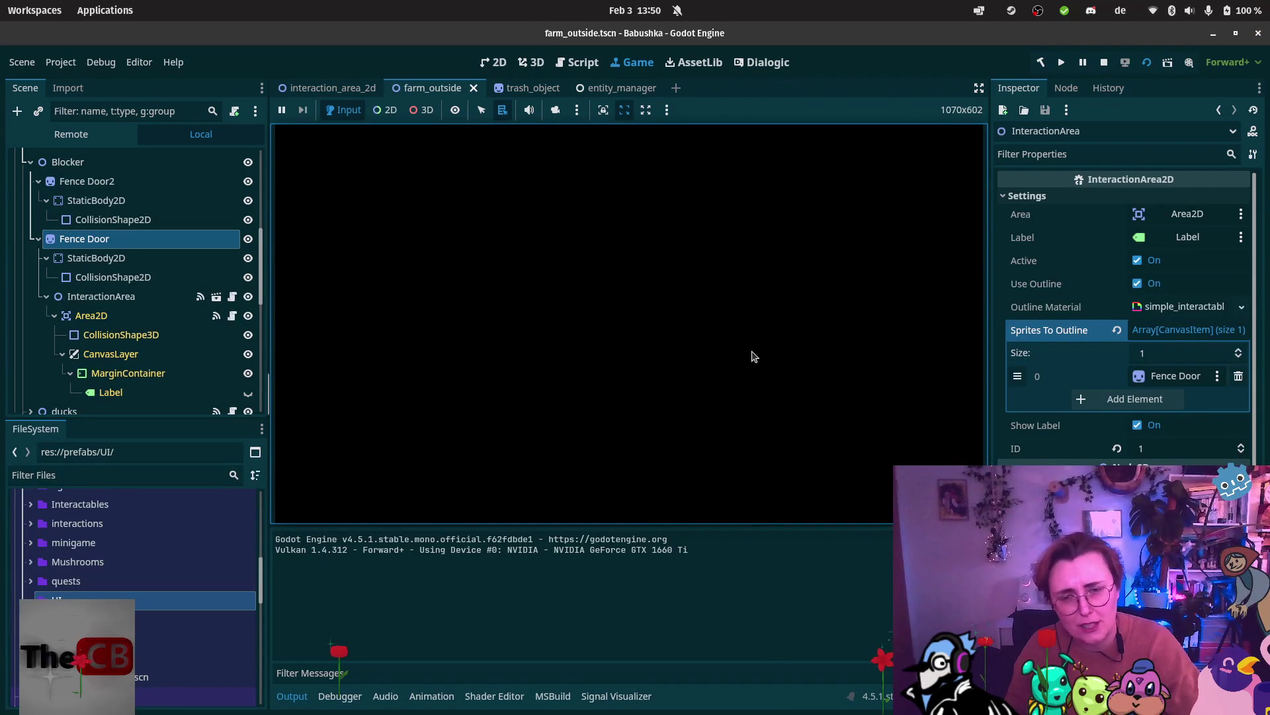
key("d")
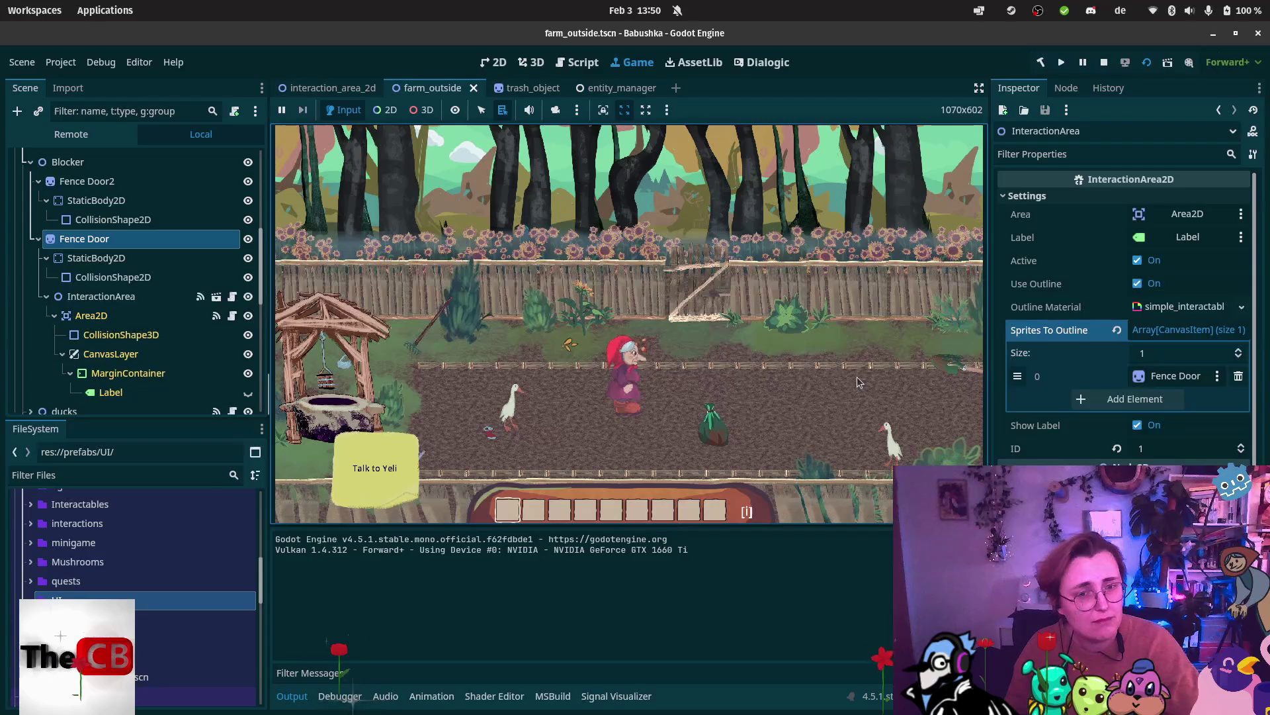
left_click(1104, 62)
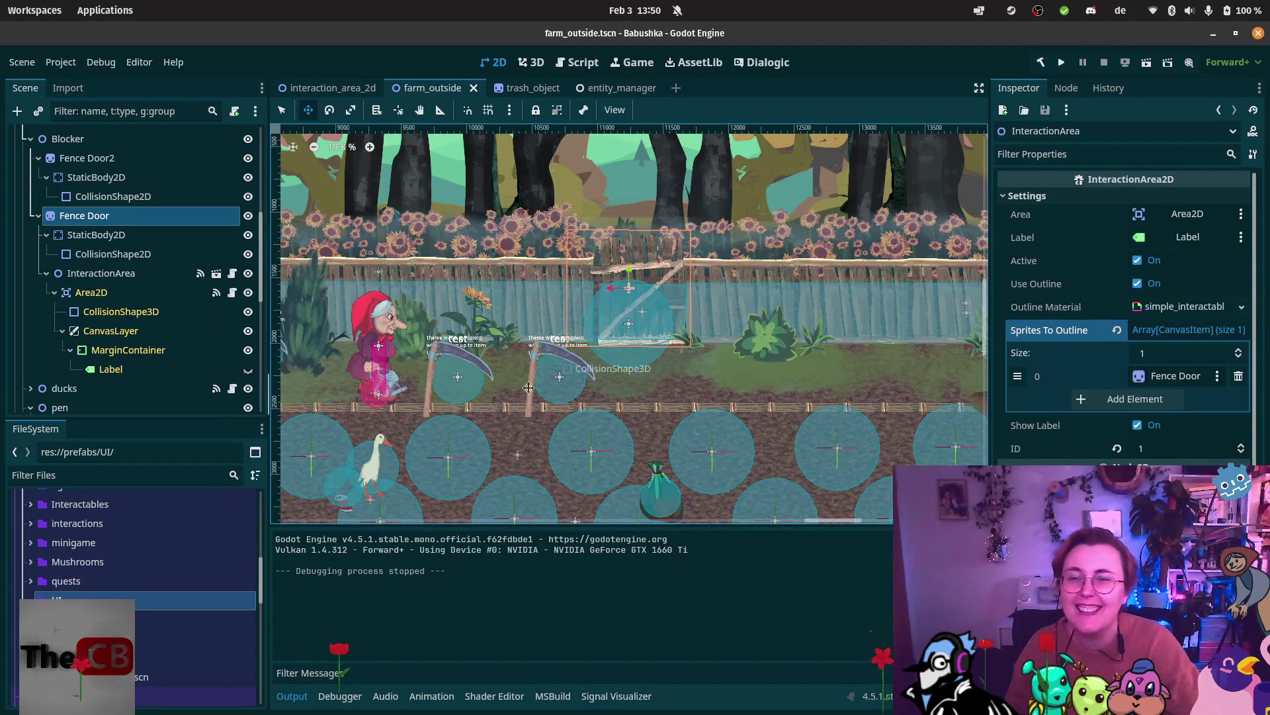
Open outside_beets.tscn and select its BabushkaSceneBeets root node.
double_click(162, 600)
scroll(91, 538, "up", 8)
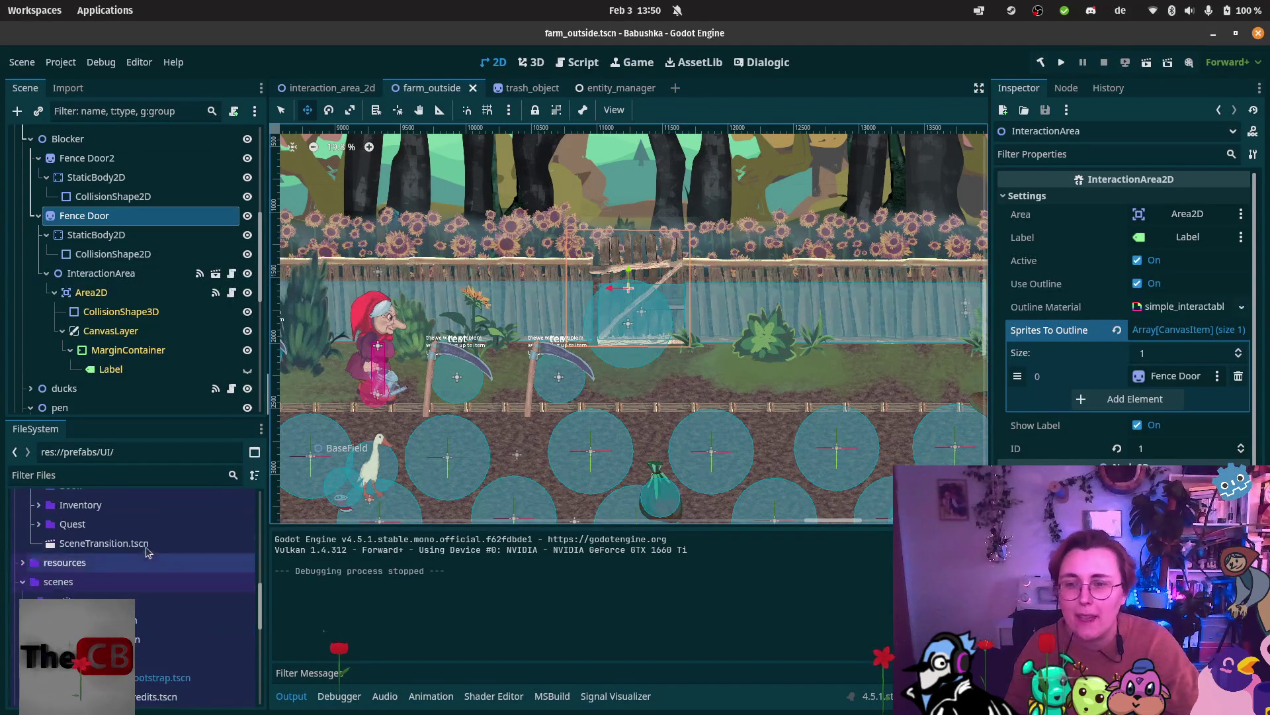
scroll(90, 537, "down", 10)
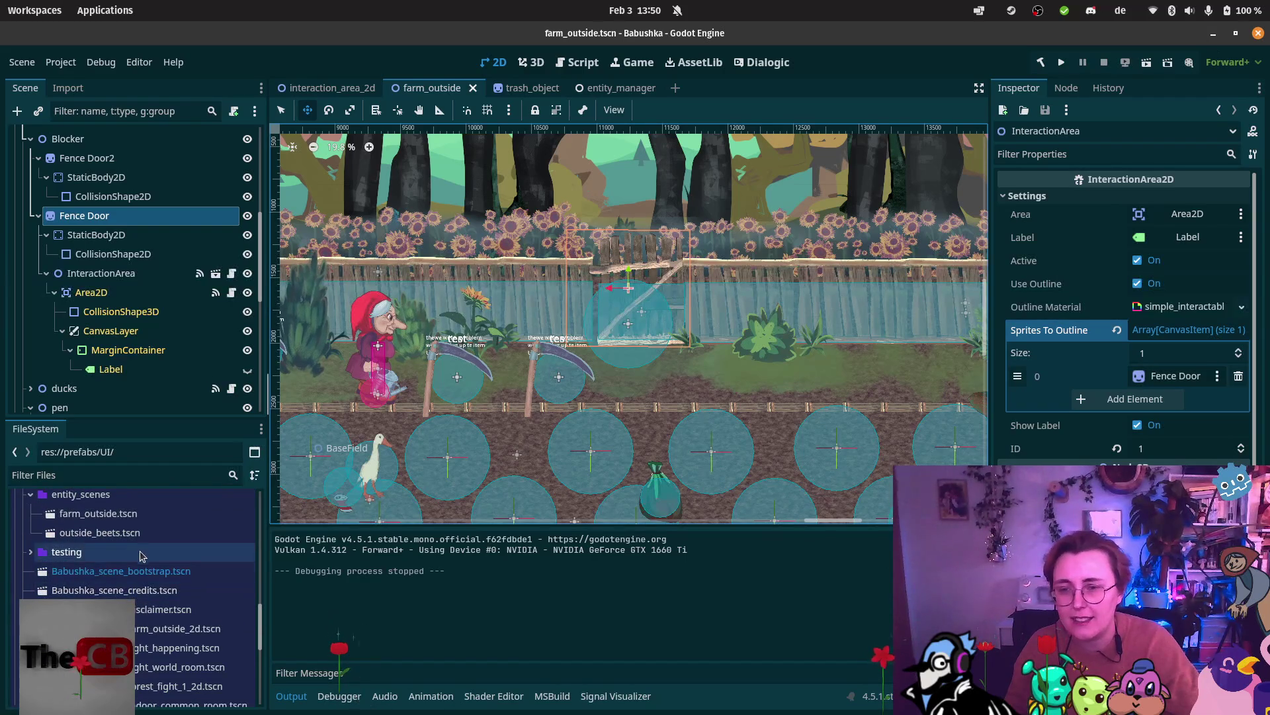
double_click(99, 532)
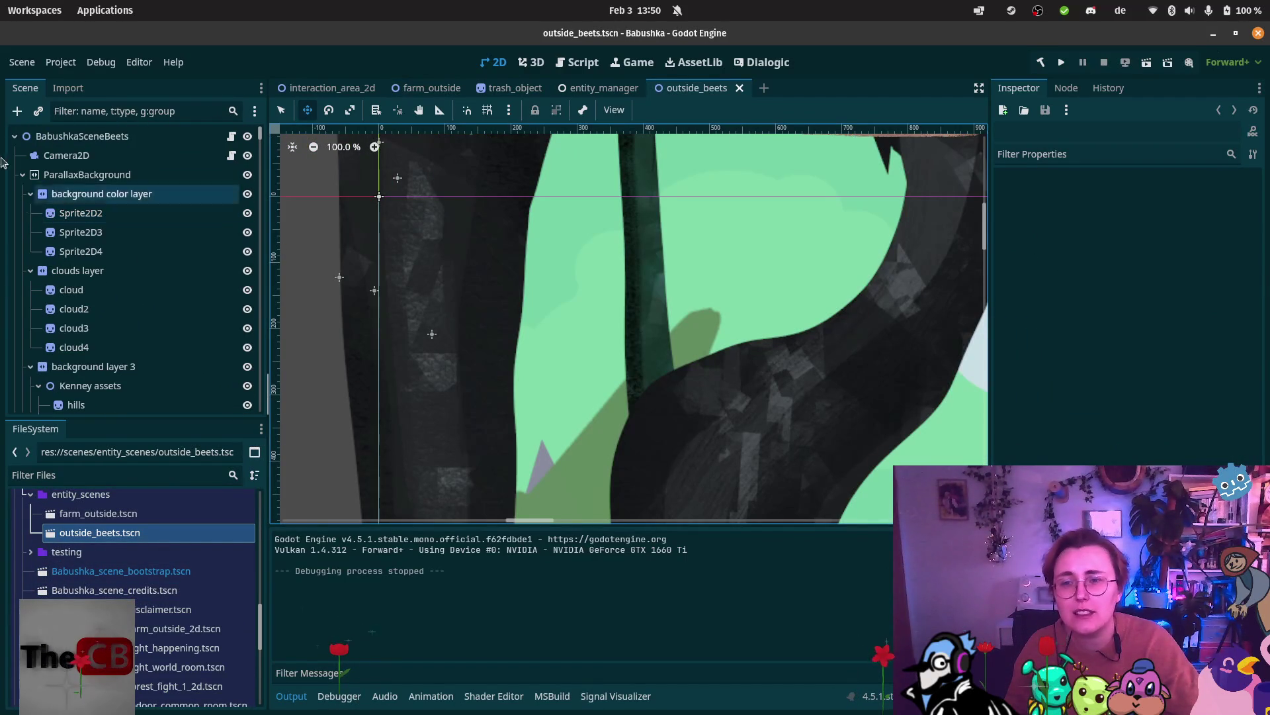
left_click(24, 174)
left_click(24, 193)
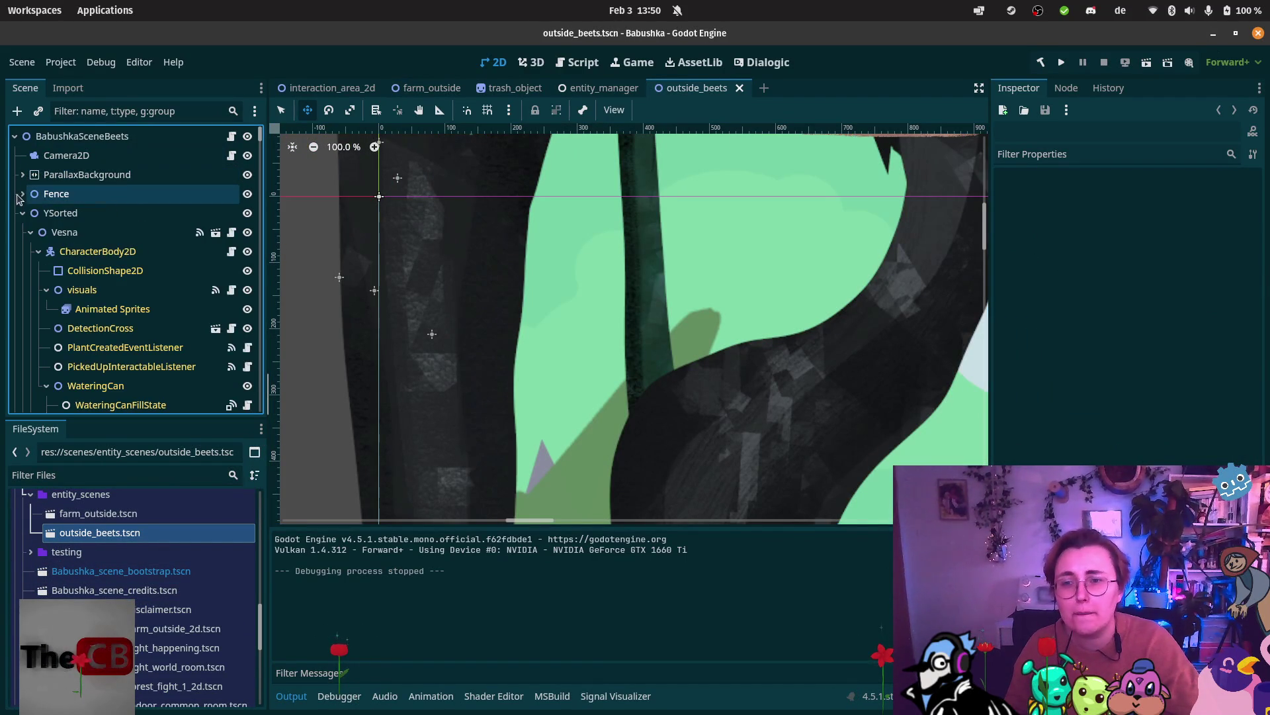
left_click(76, 135)
Paste farm_outside.tscn's copied path into Scene Names To Load element 0 and save.
left_click(1189, 197)
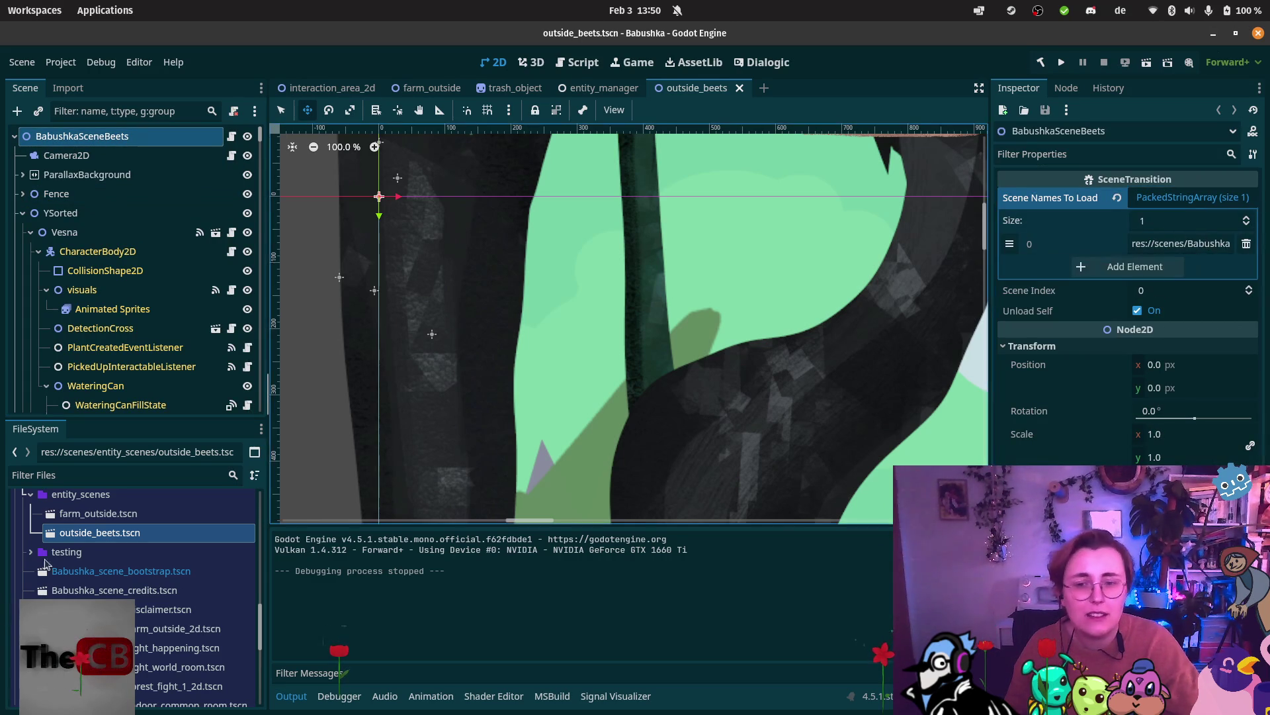
left_click(117, 514)
right_click(119, 514)
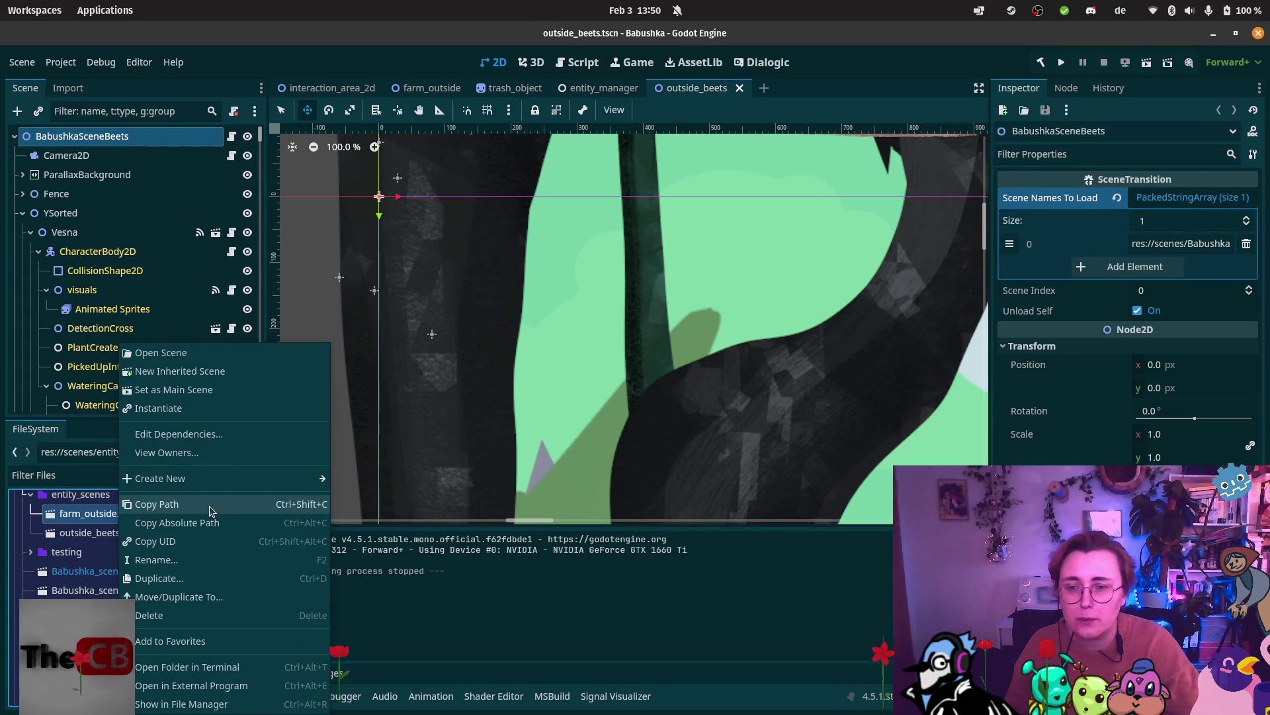
left_click(1036, 229)
double_click(1185, 245)
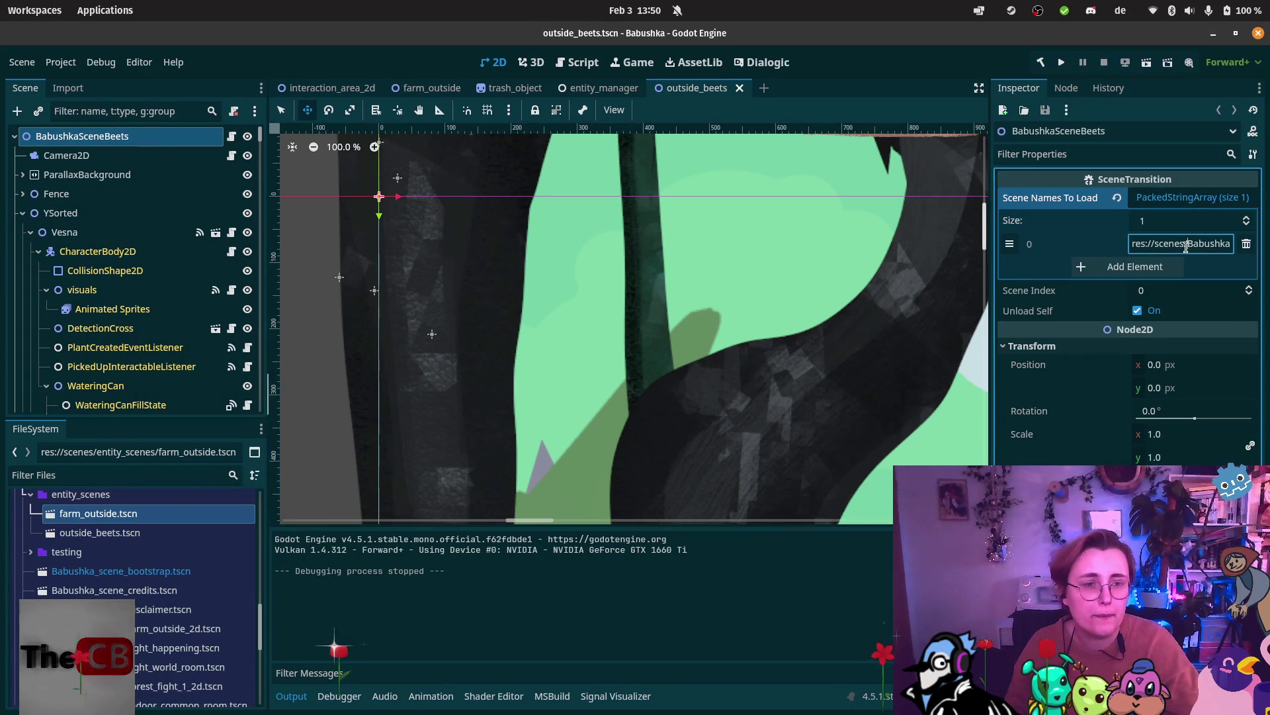
type("res://scenes/entity_scenes/farm_outside.tscn")
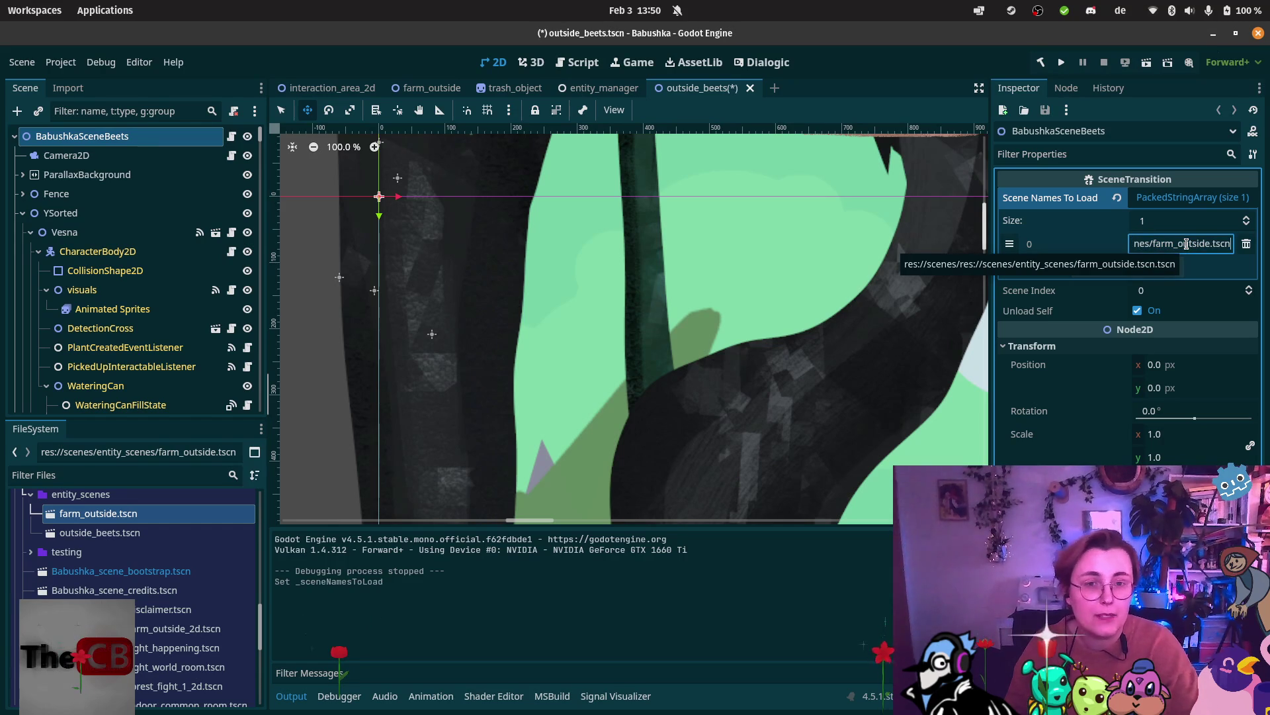
key("ctrl+s")
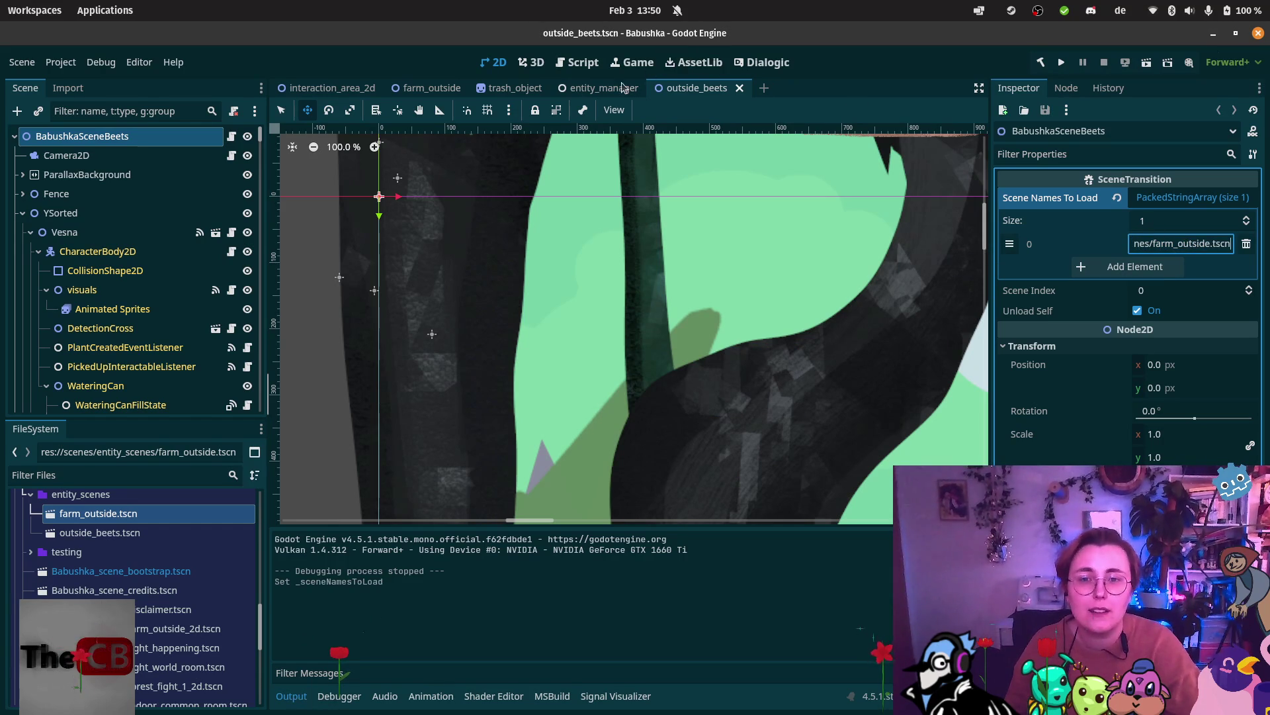
left_click(331, 87)
Run farm_outside again, walk to the door, and read the two doubled-path farm_outside.tscn load errors.
left_click(430, 88)
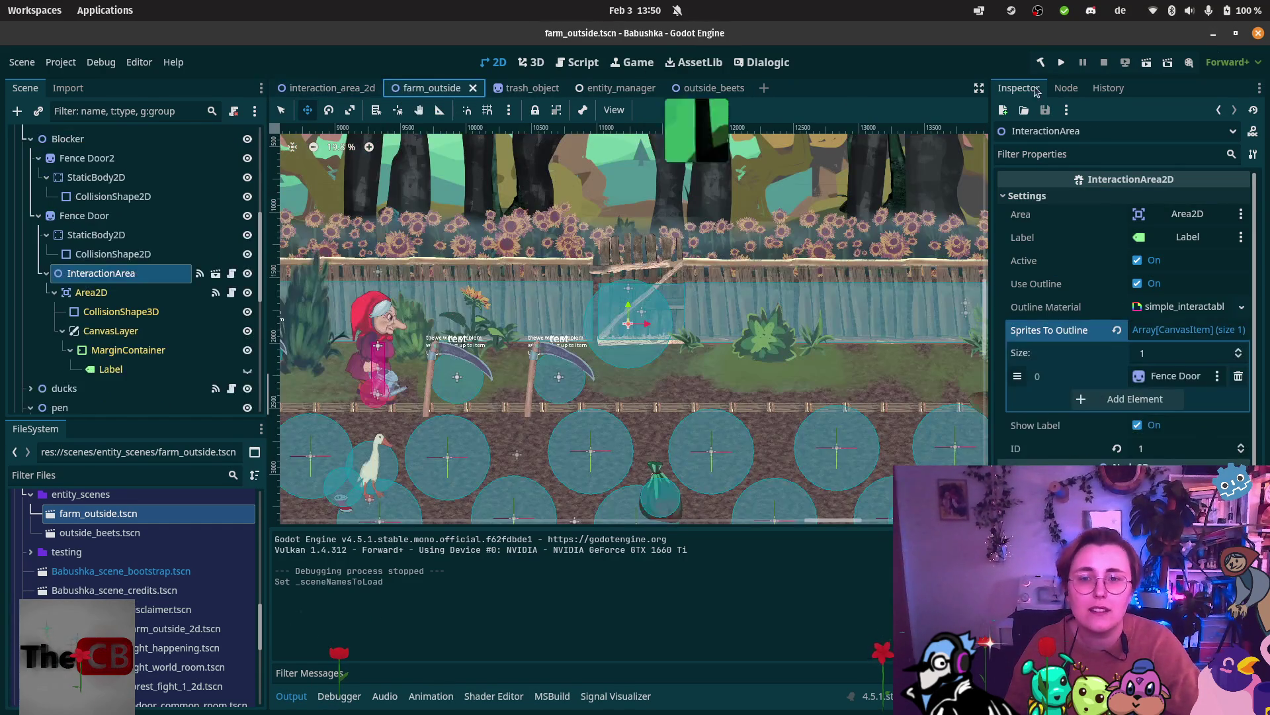
left_click(1146, 64)
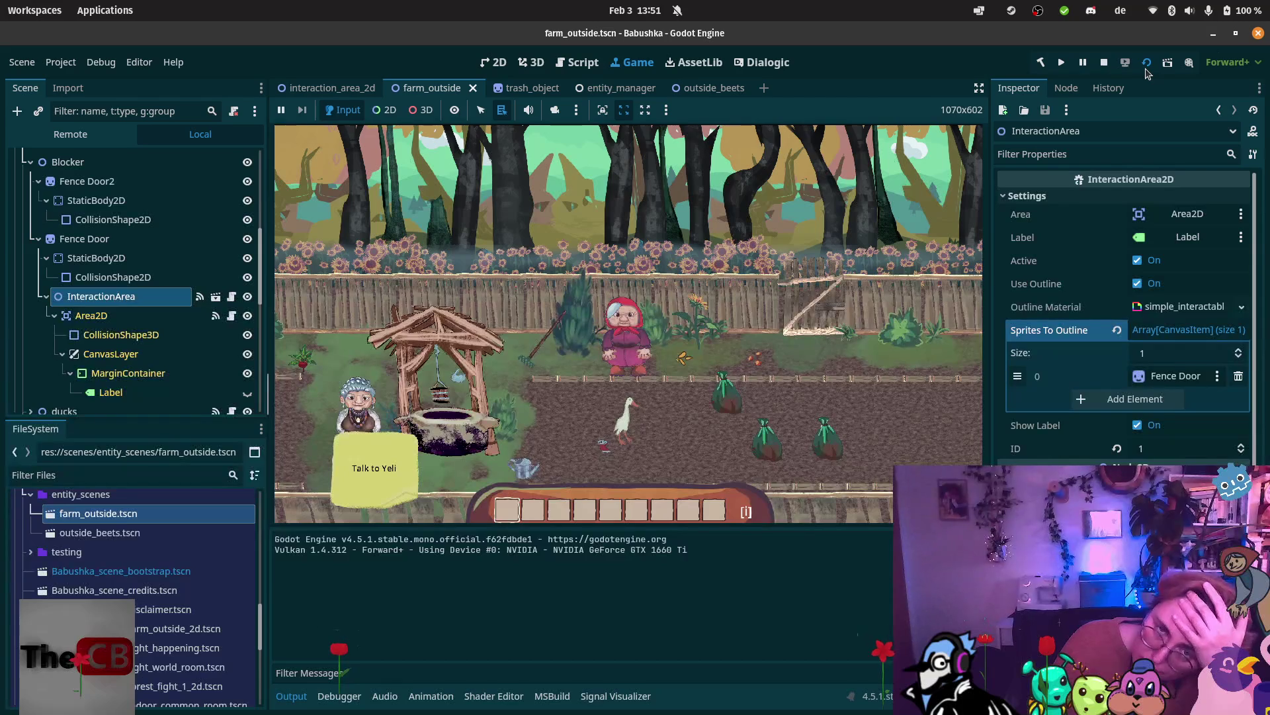
left_click(807, 347)
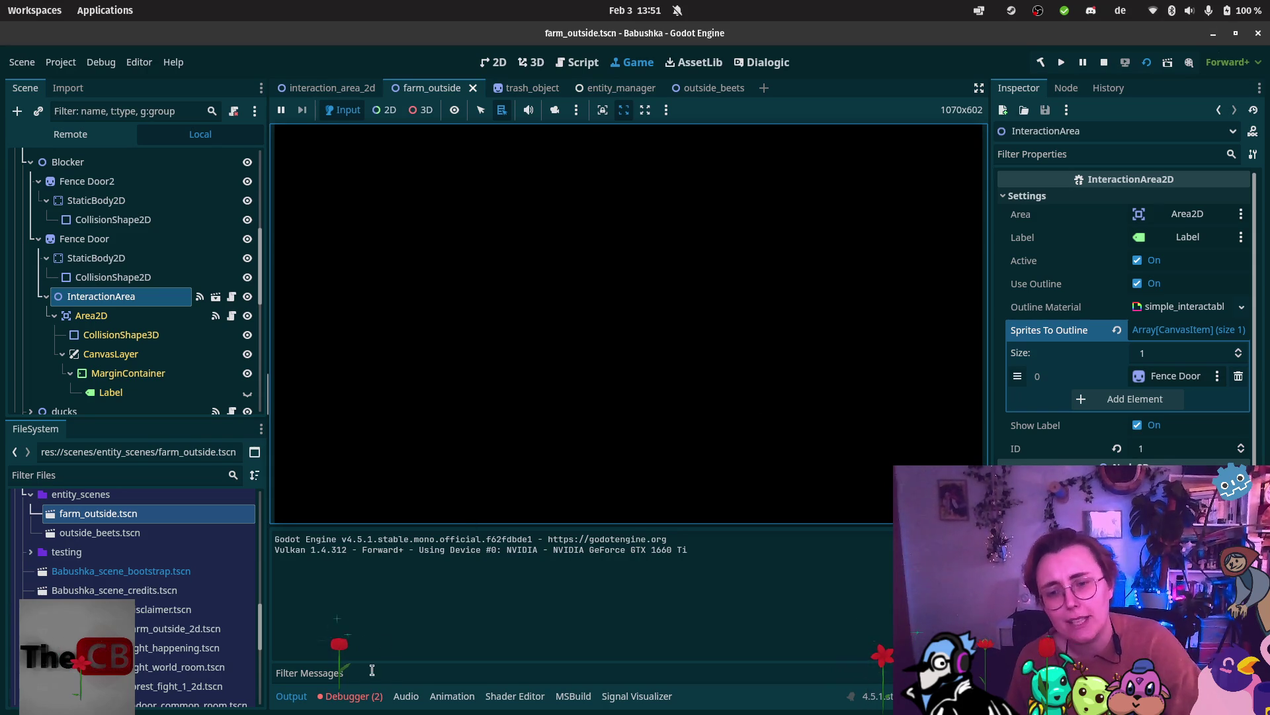
left_click(350, 696)
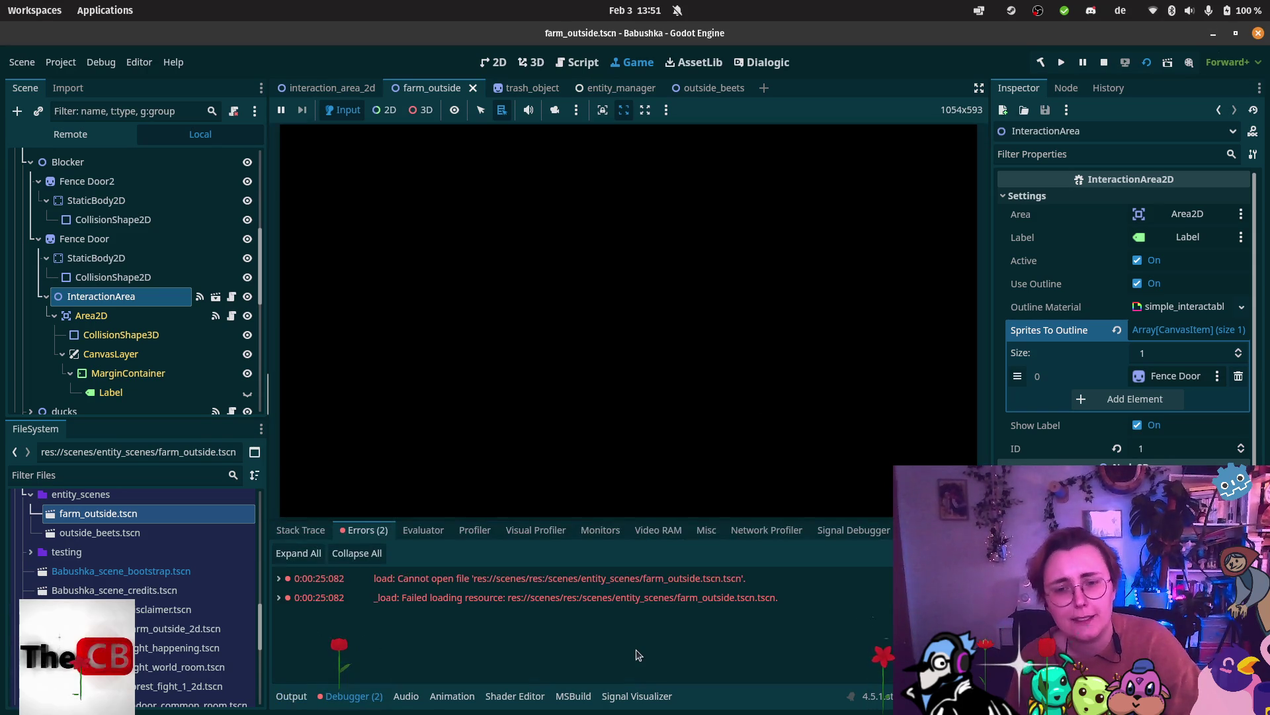
left_click(619, 578)
left_click(620, 578)
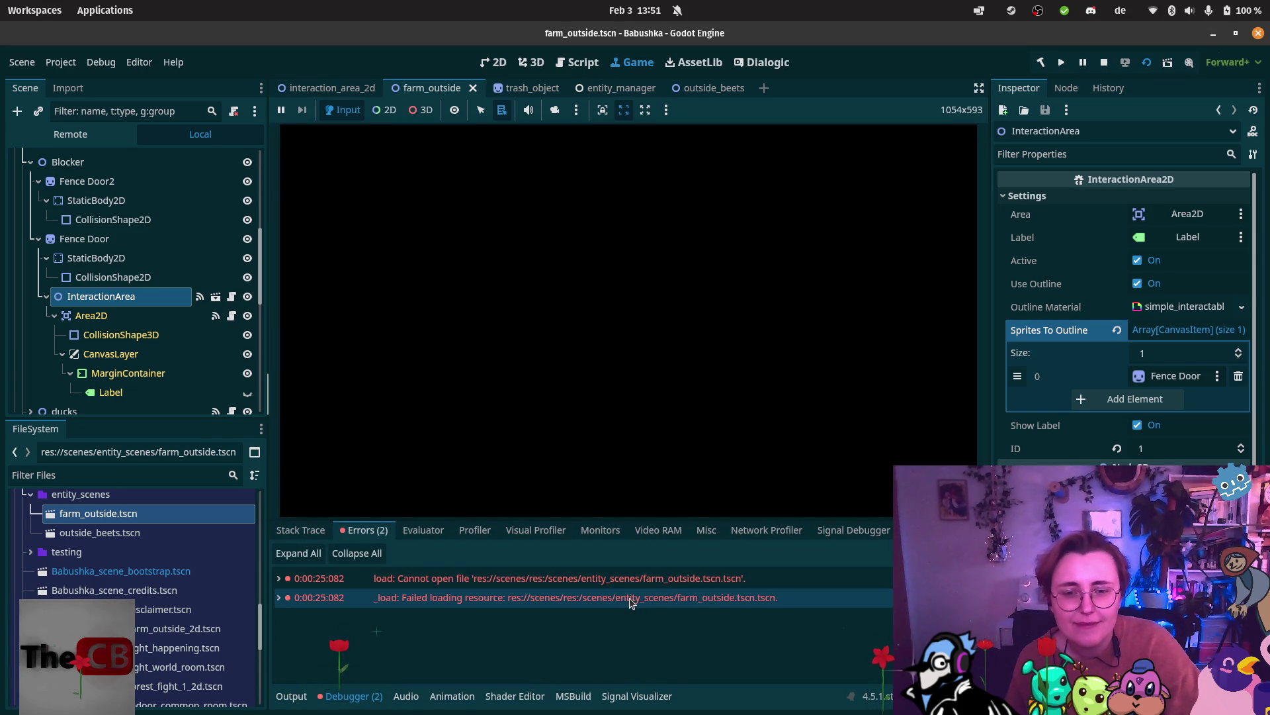
mouse_move(632, 602)
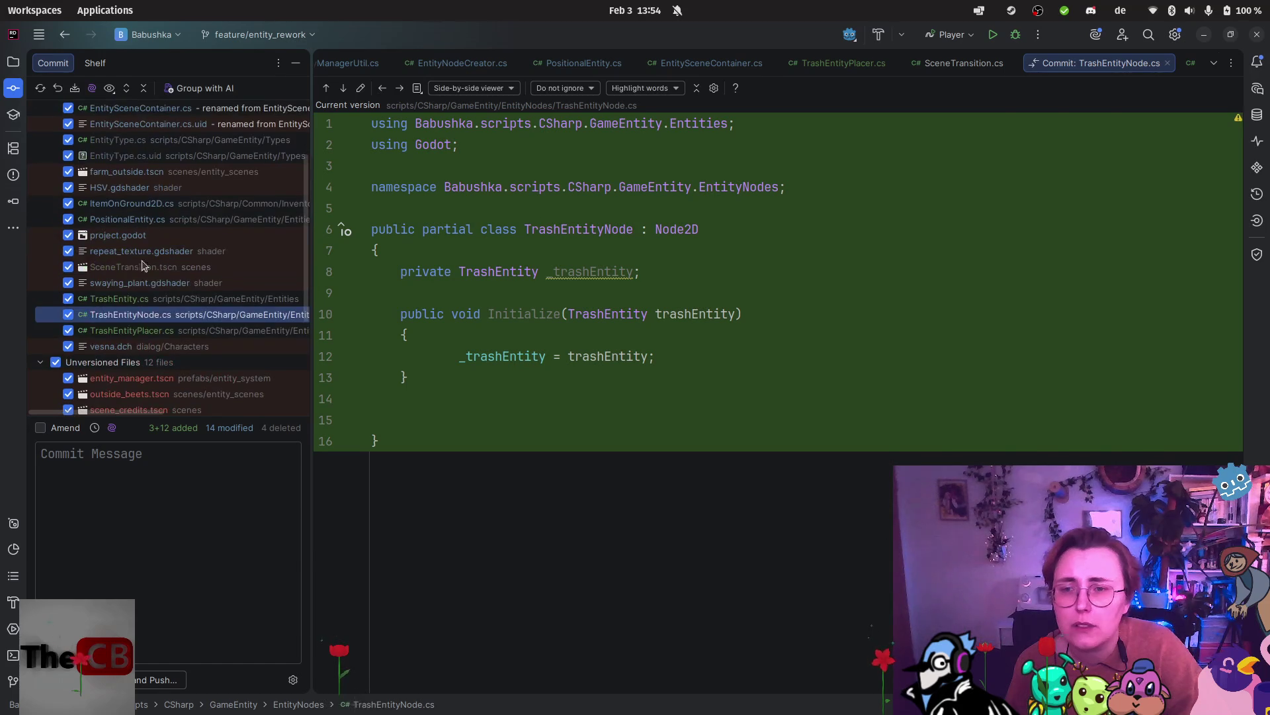
After reviewing the swaying_plant shader diff, commit with message 'First adjustments to the Entity System to make it work with different types'.
left_click(150, 284)
scroll(163, 264, "up", 3)
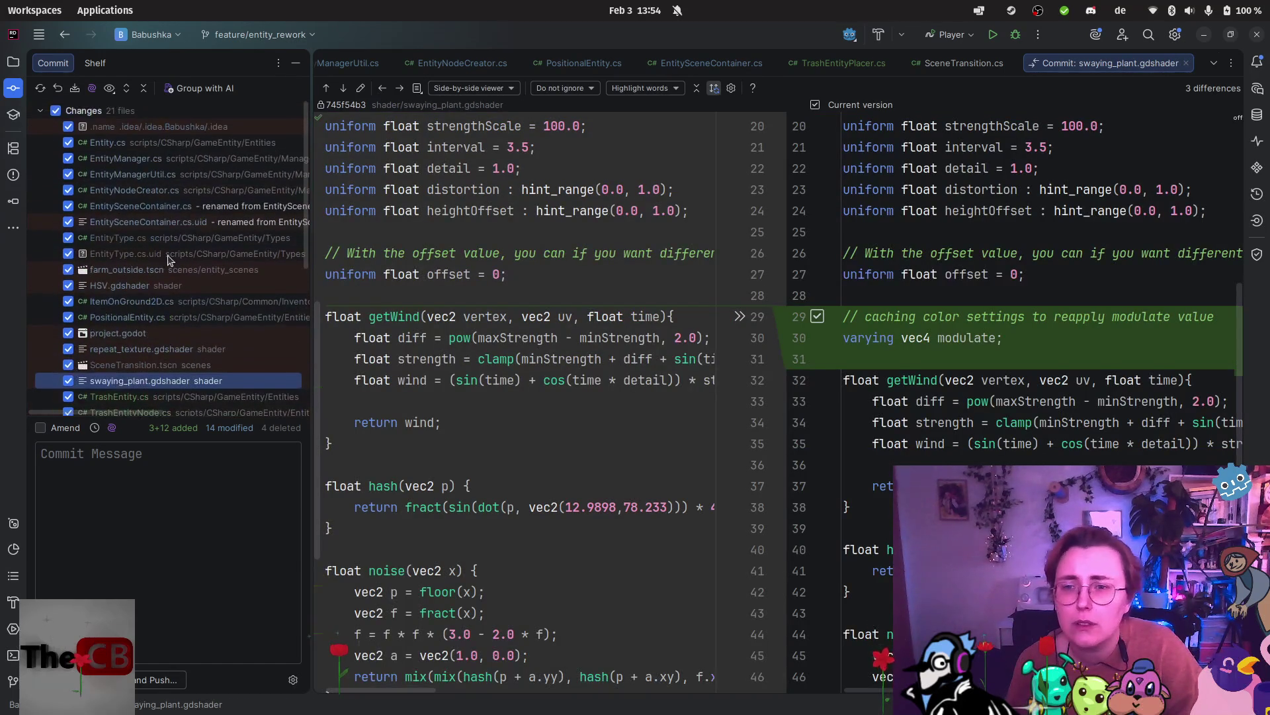
left_click(106, 495)
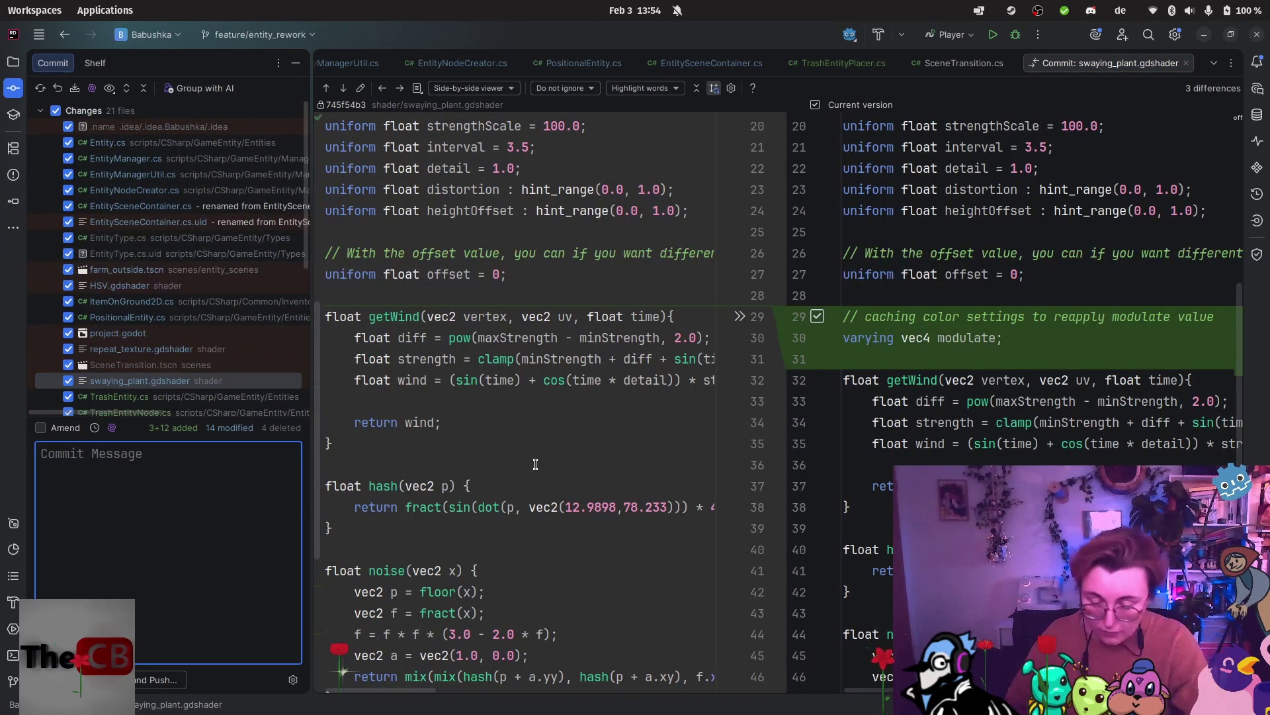
type("First ")
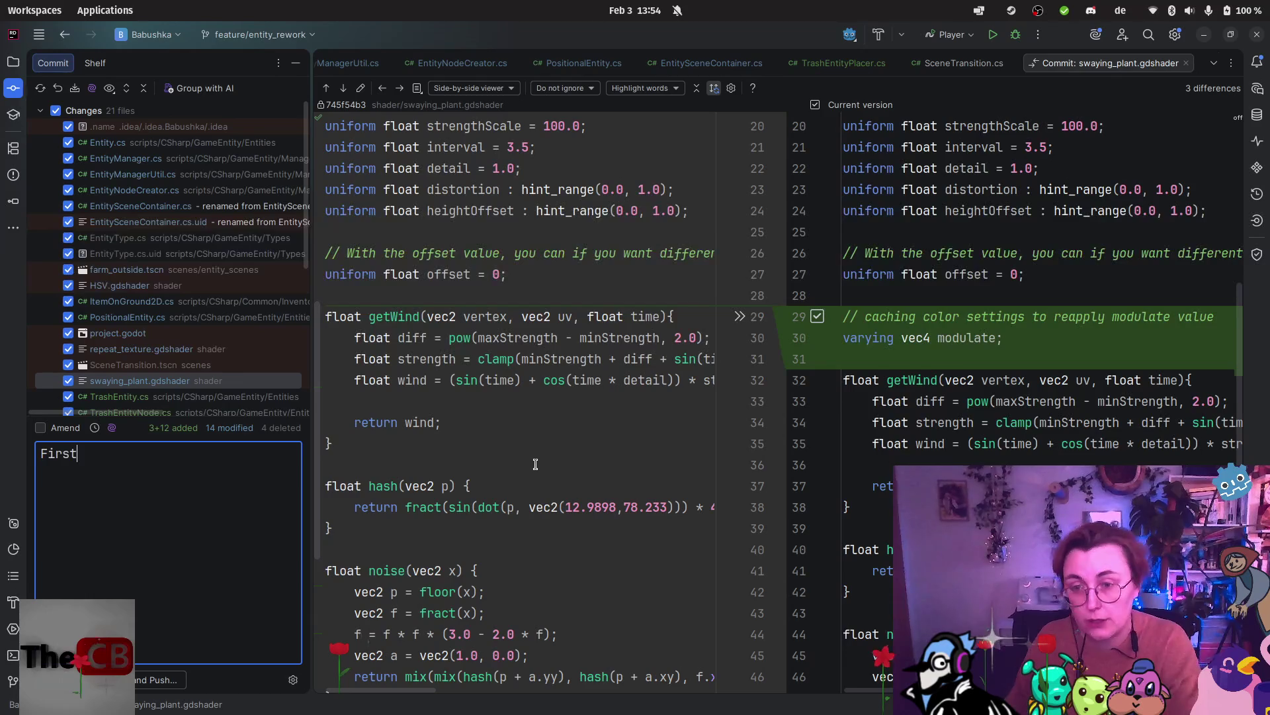
type("adjustment")
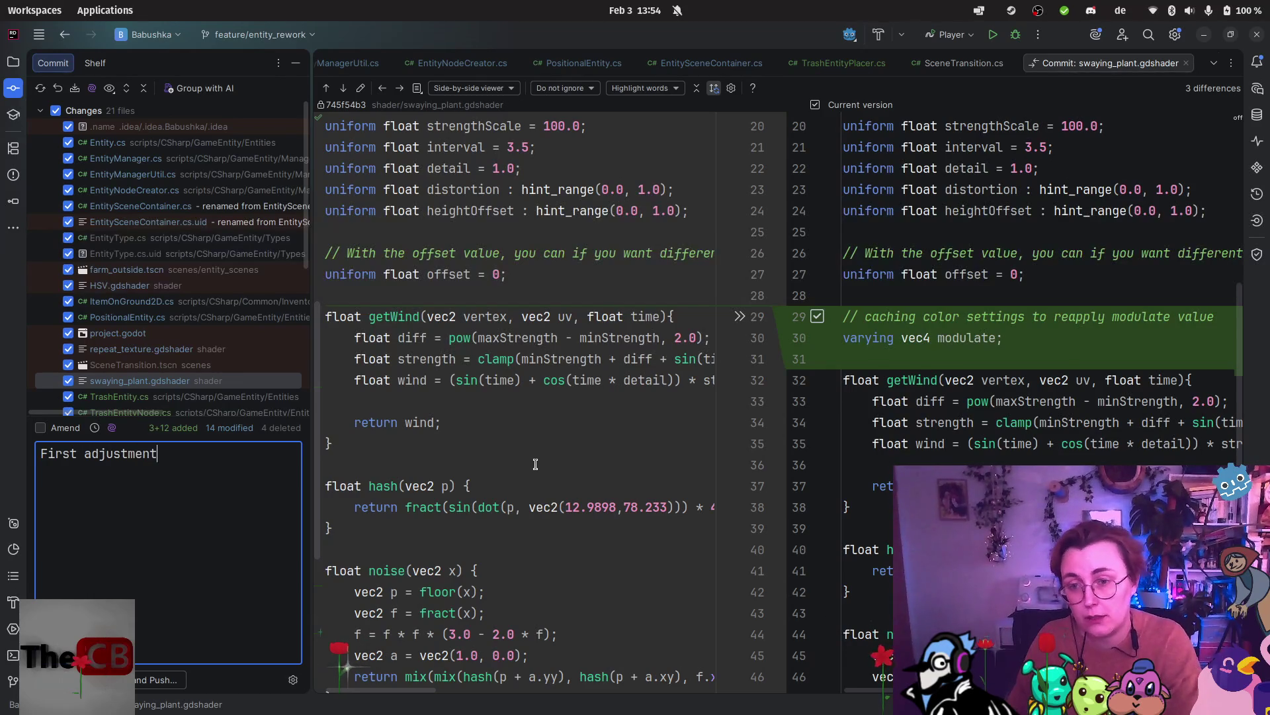
type("s to the En")
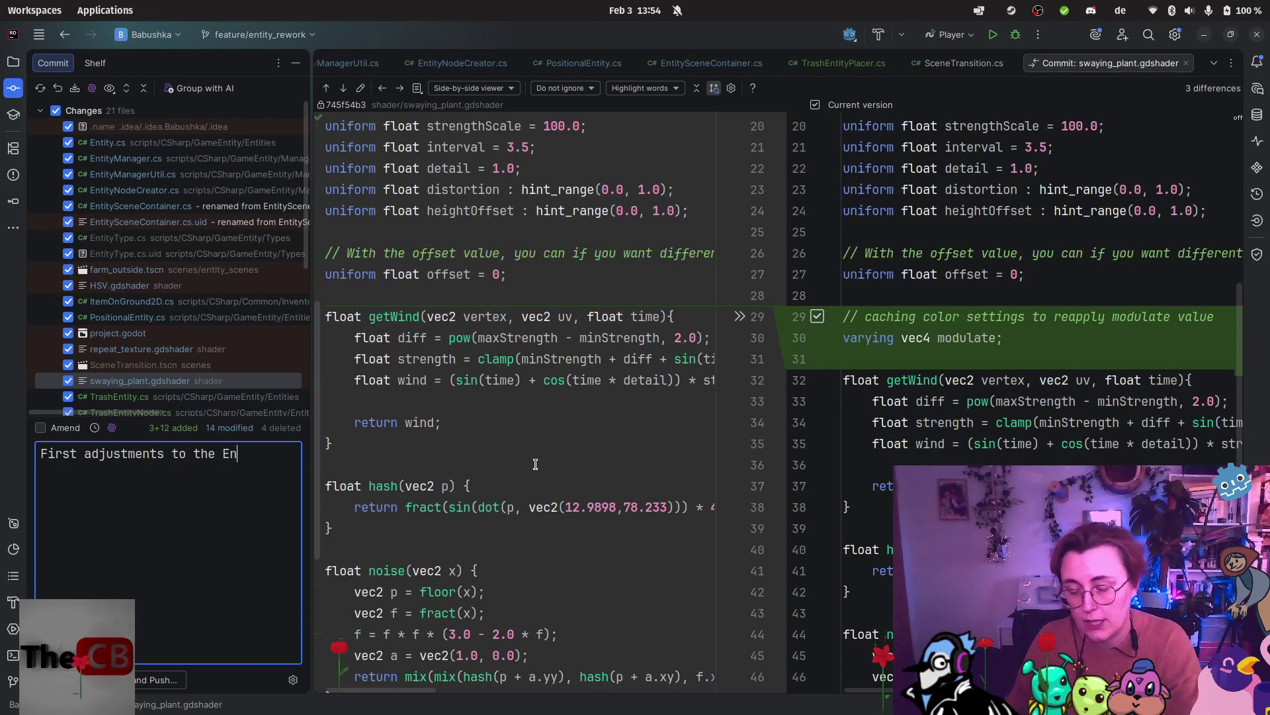
type("tity System to")
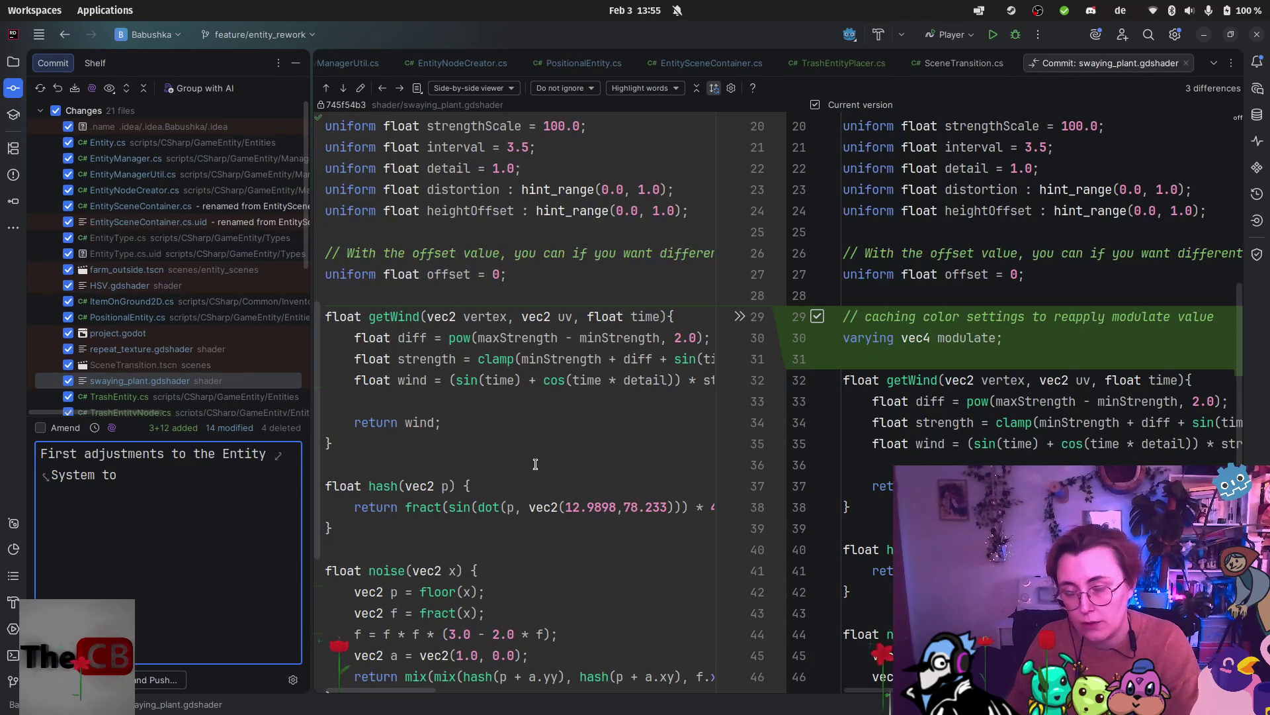
type(" make it work with d")
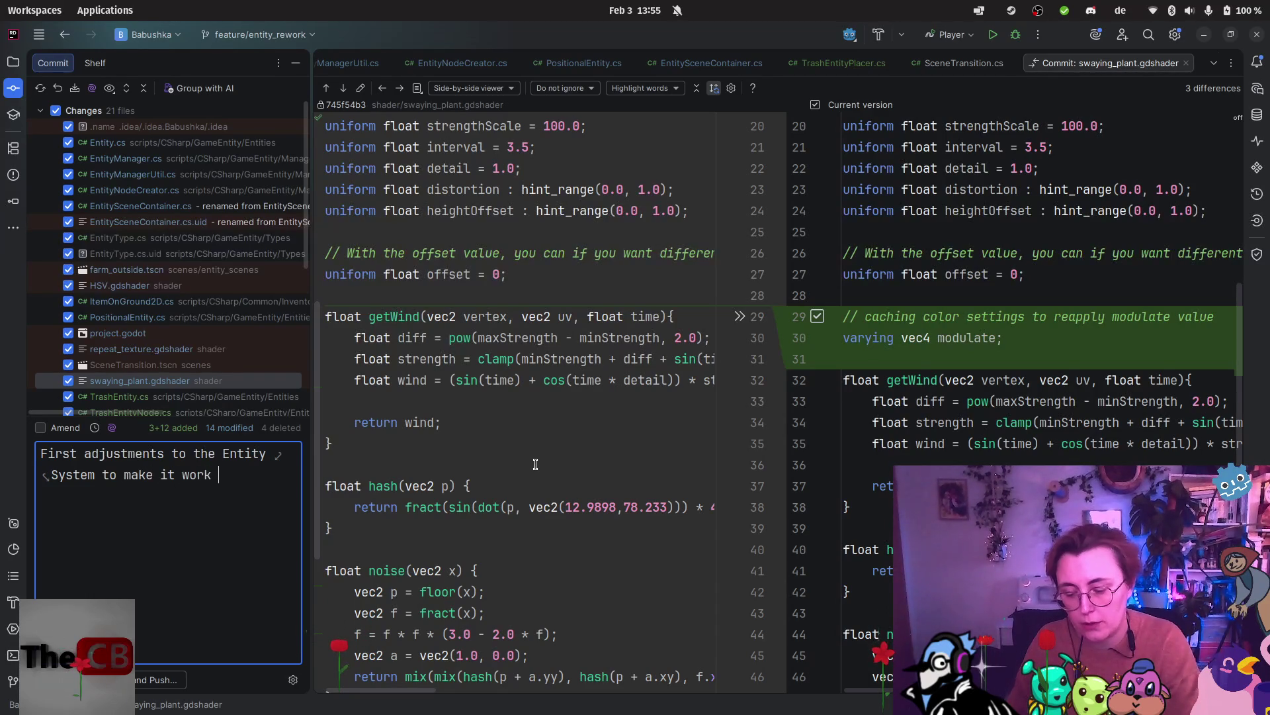
type("ifferent ")
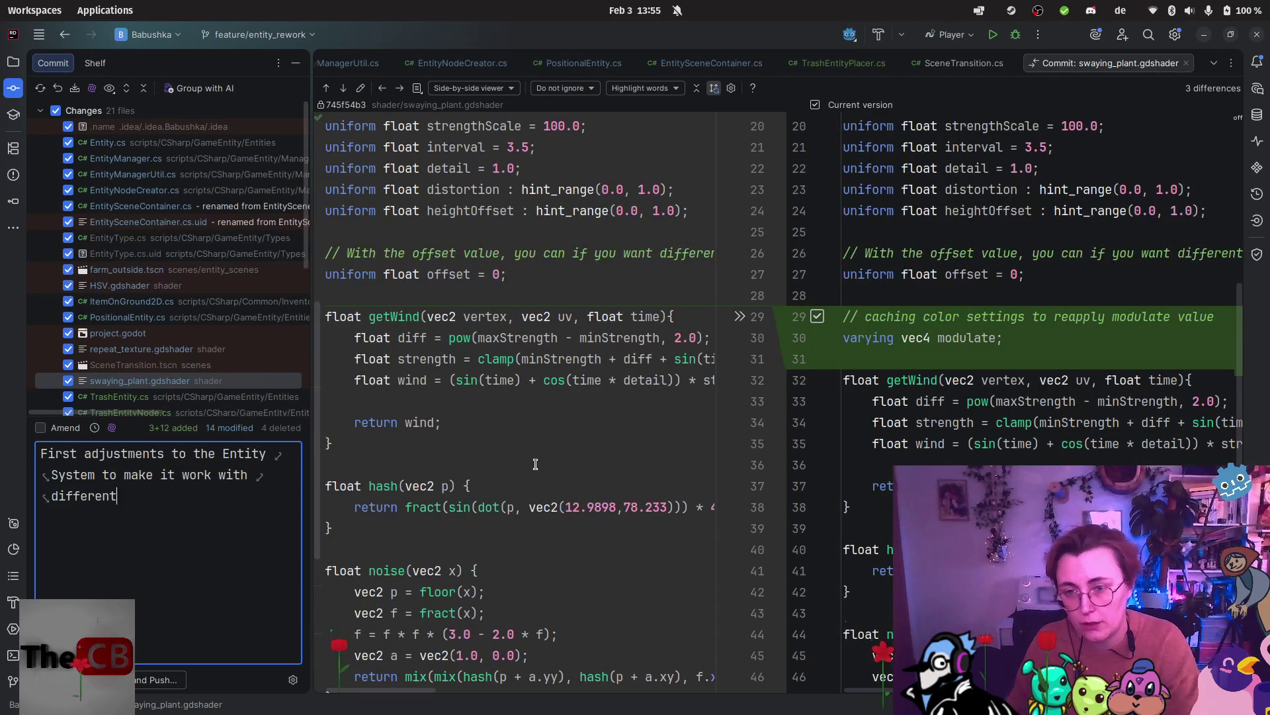
type("types")
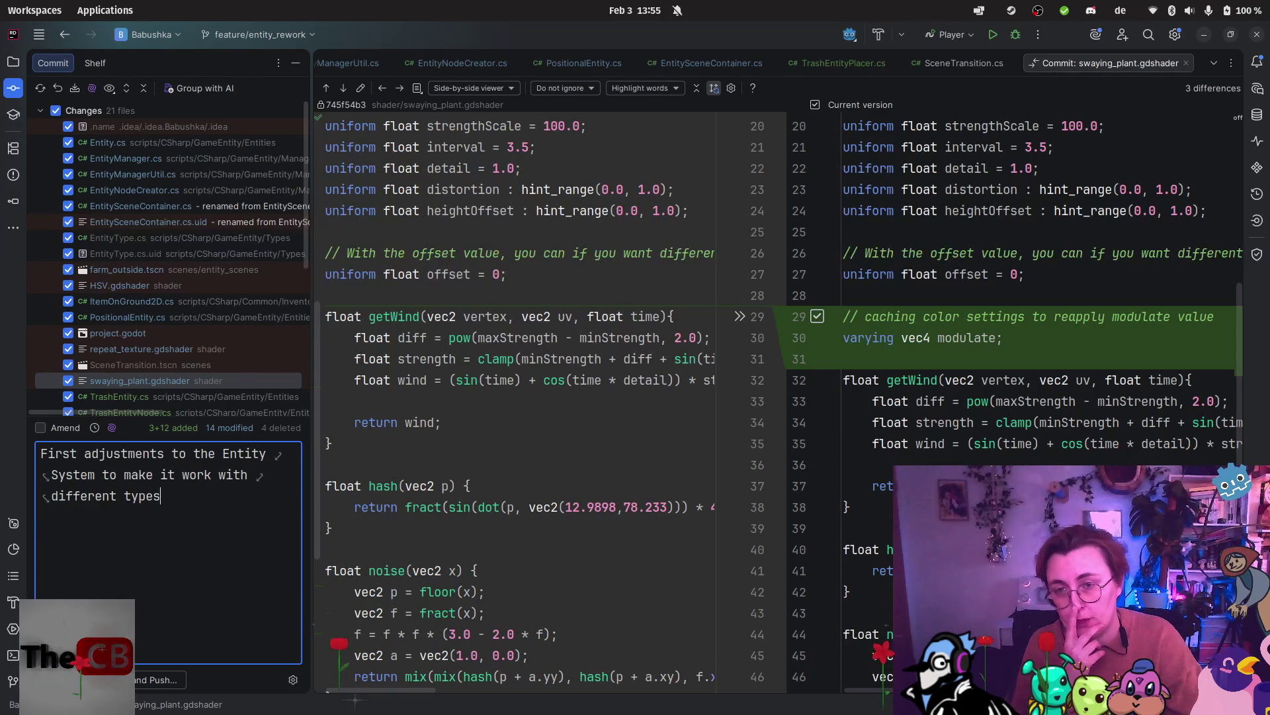
key("ctrl+Return")
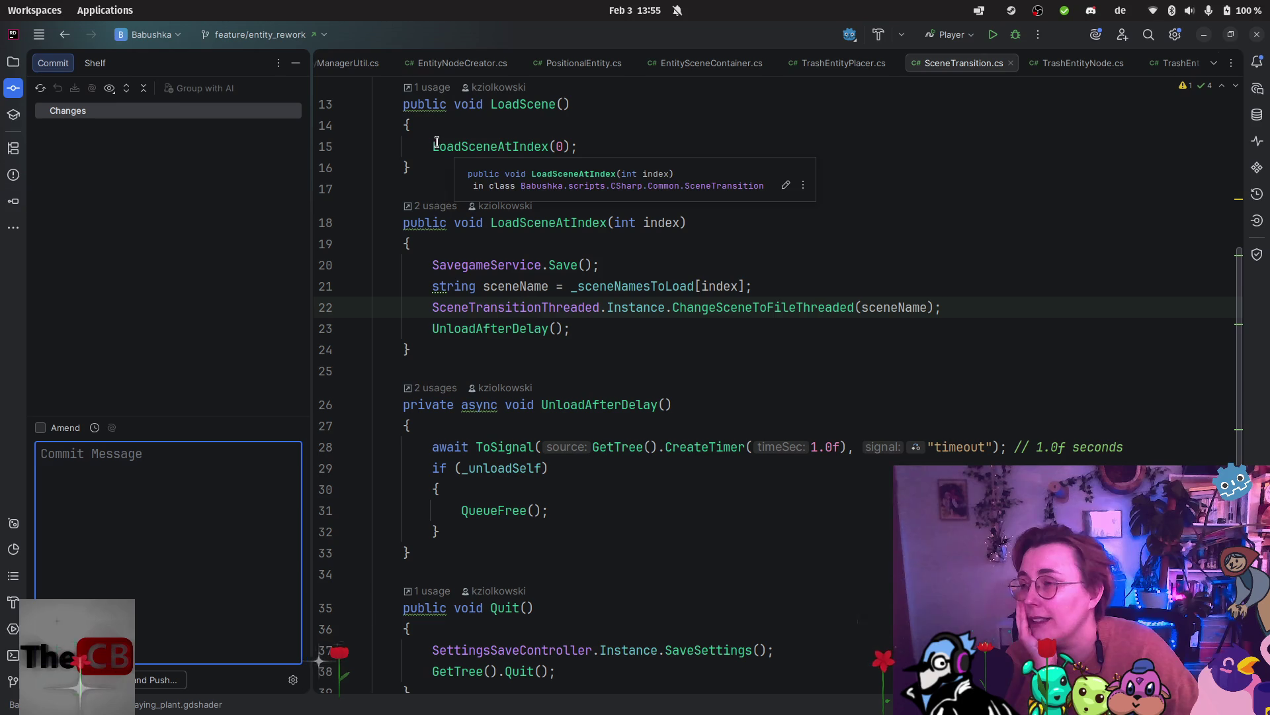
mouse_move(3, 330)
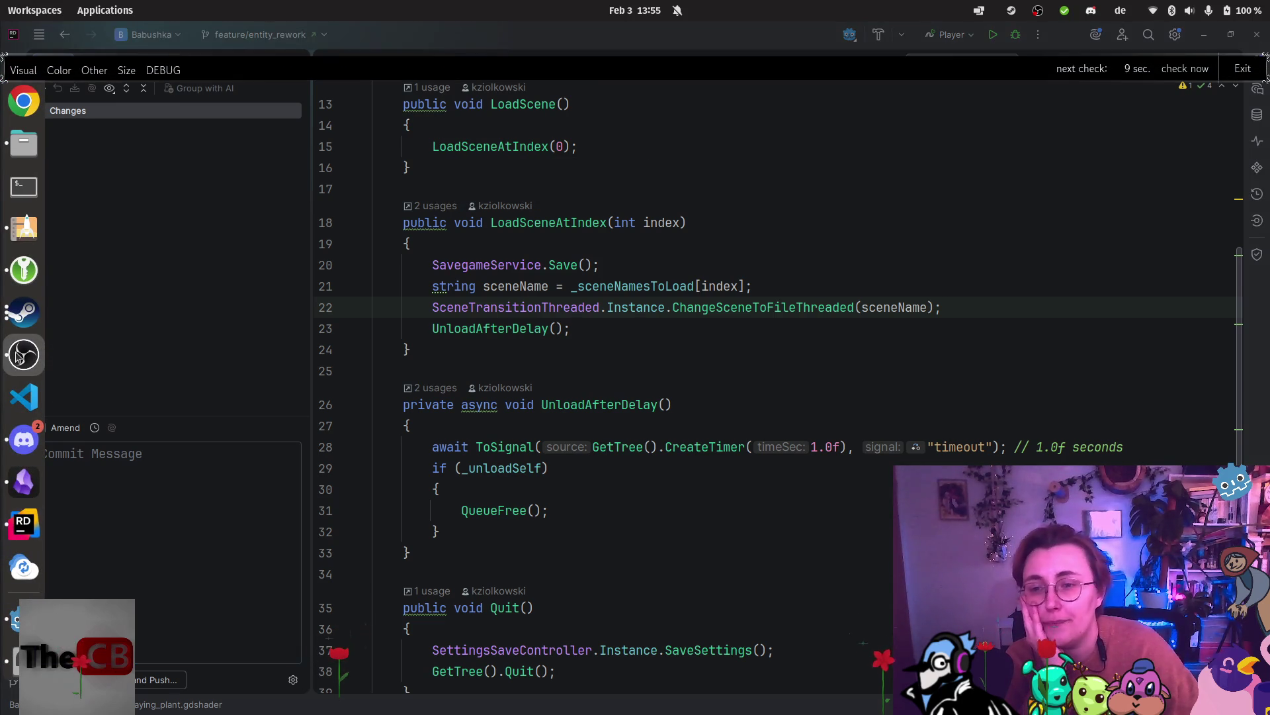
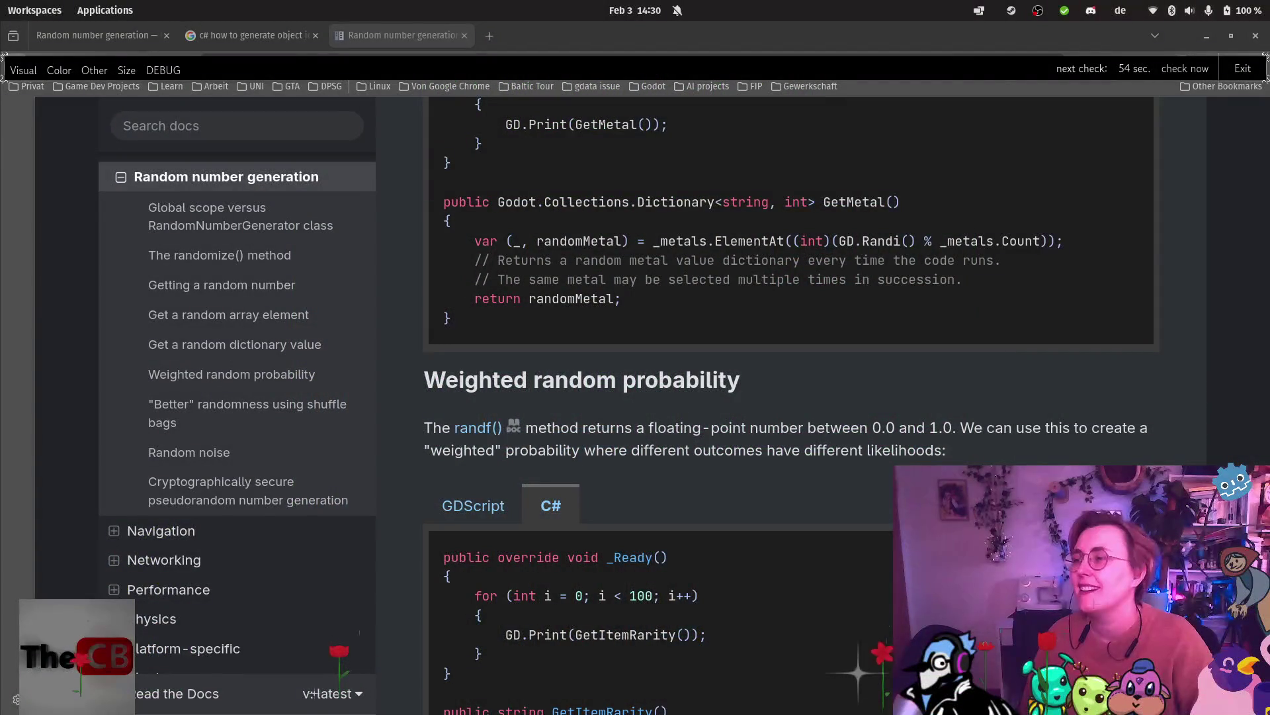
Bring the Godot docs browser forward, then switch to the Obsidian Entities note.
left_click(22, 96)
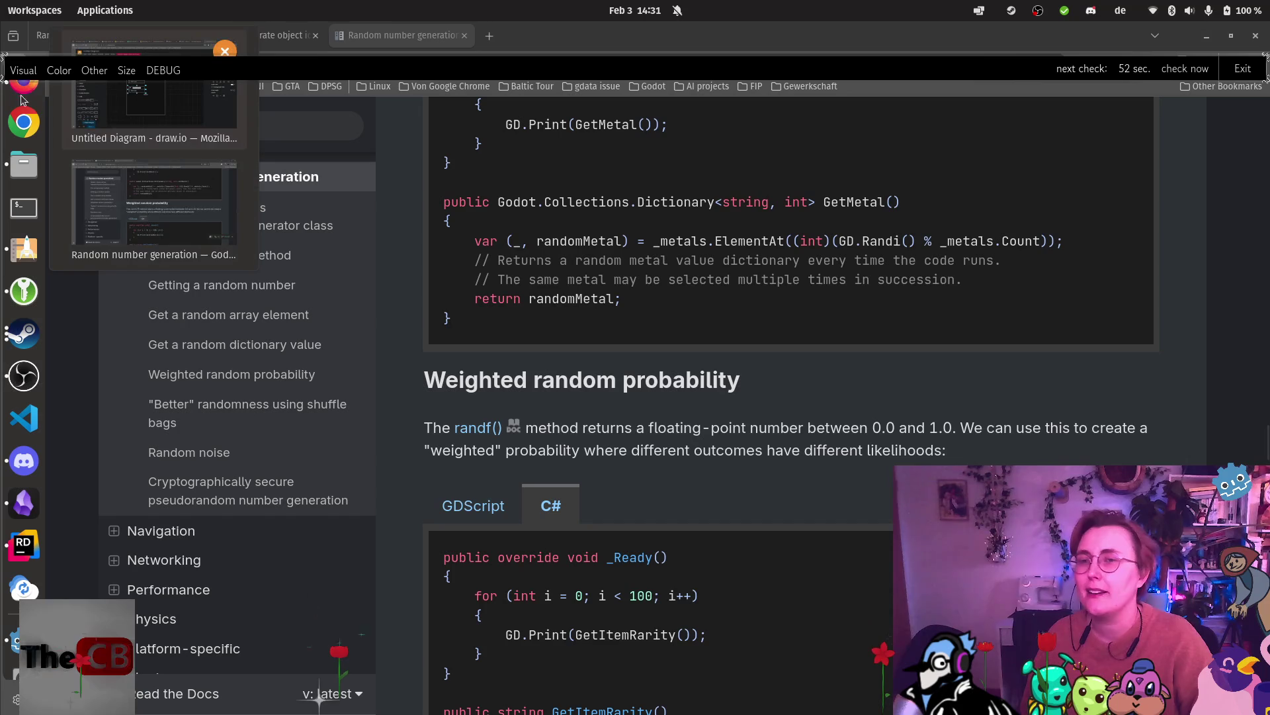
left_click(28, 90)
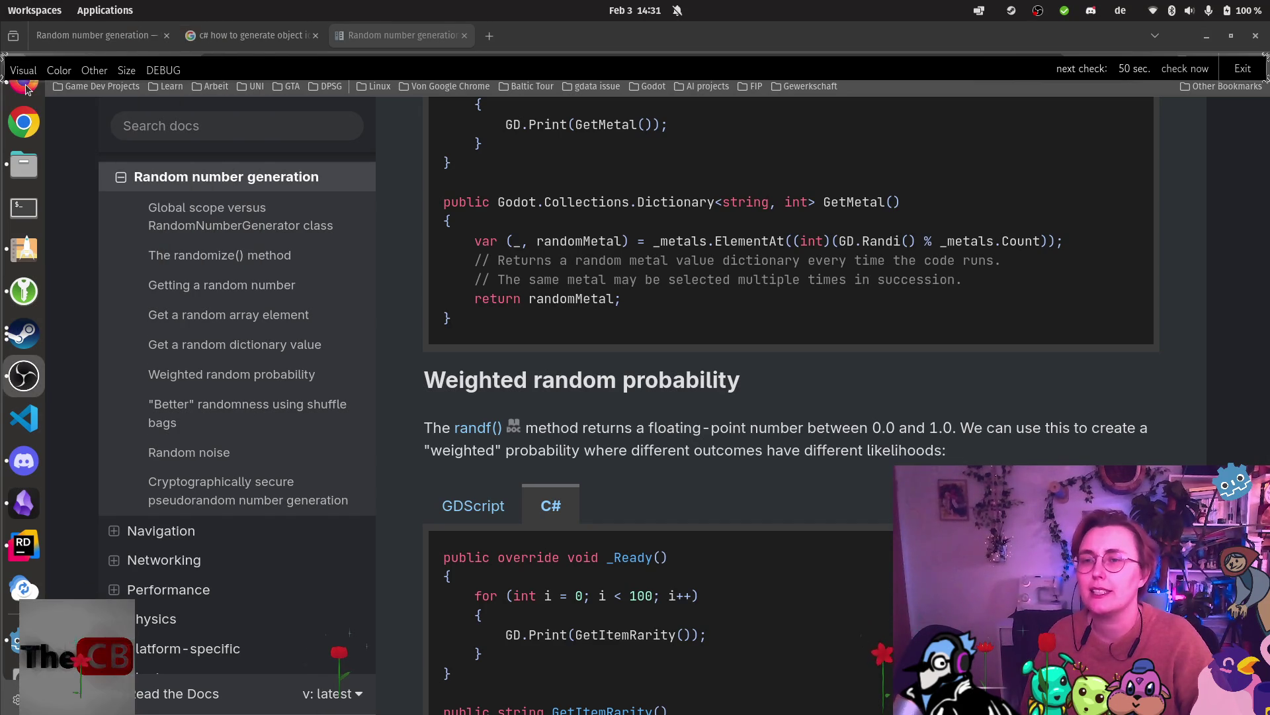
mouse_move(27, 89)
left_click(155, 198)
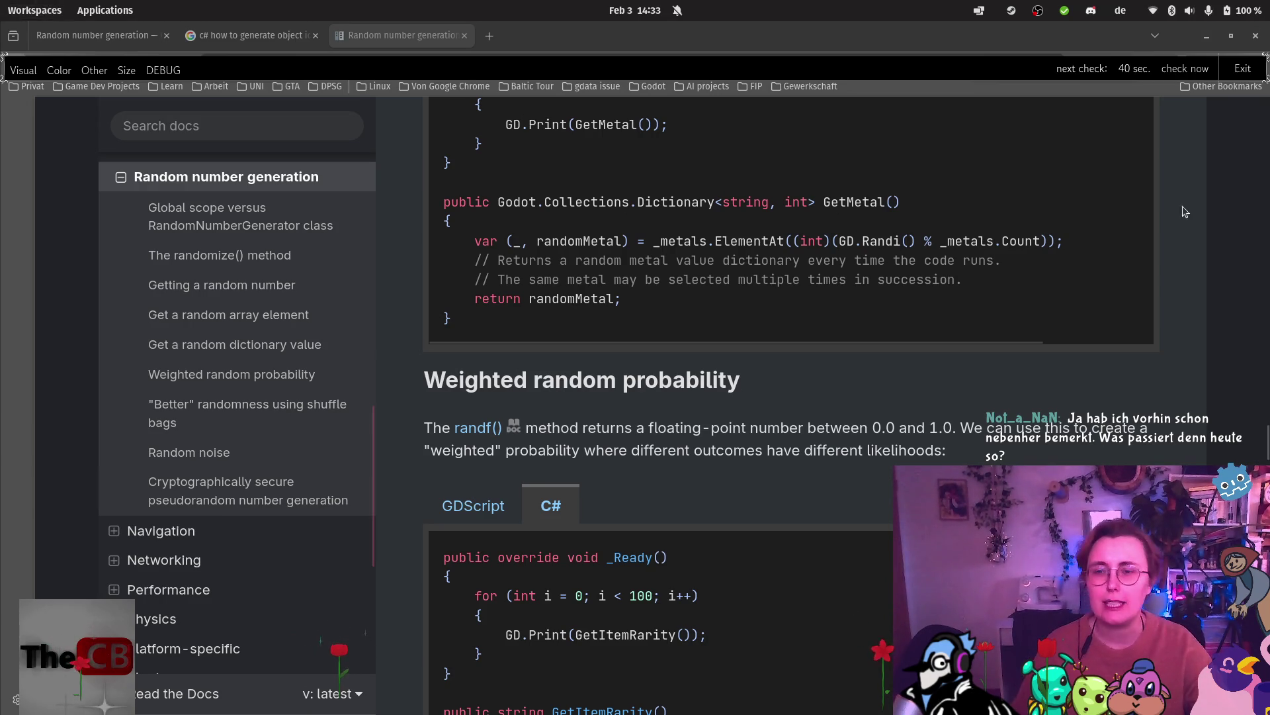
mouse_move(2, 423)
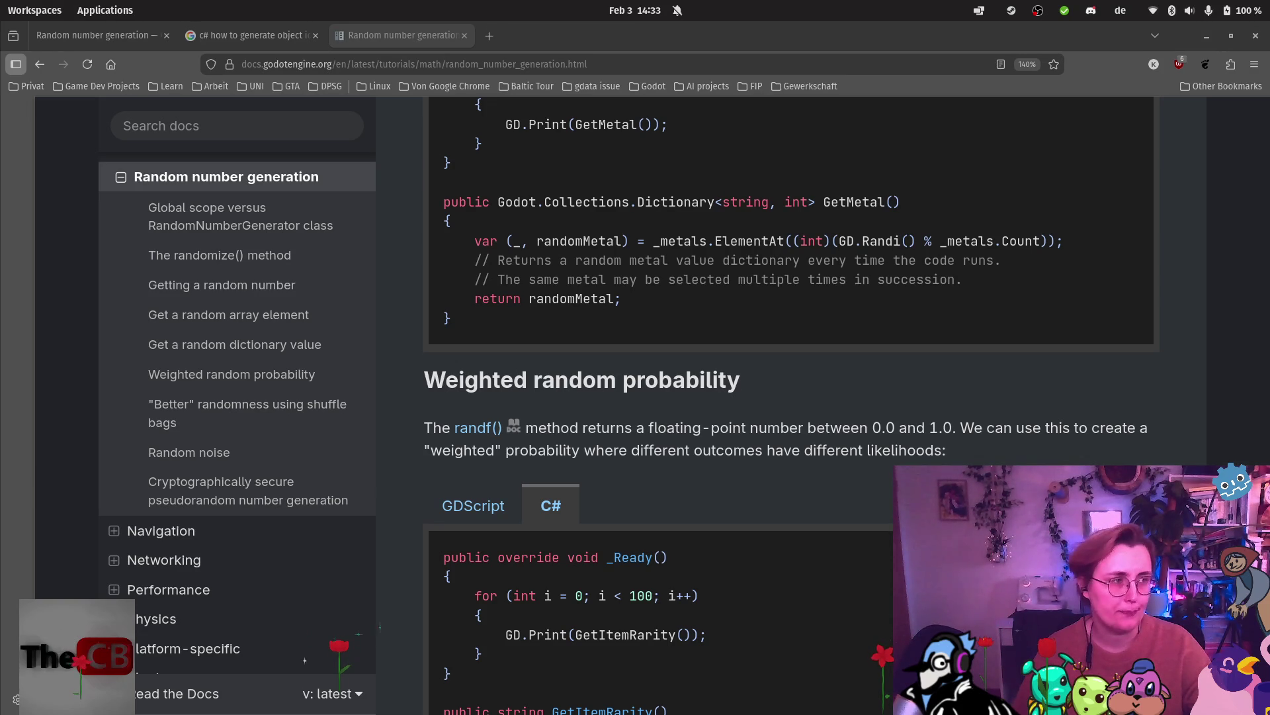
key("alt+Tab")
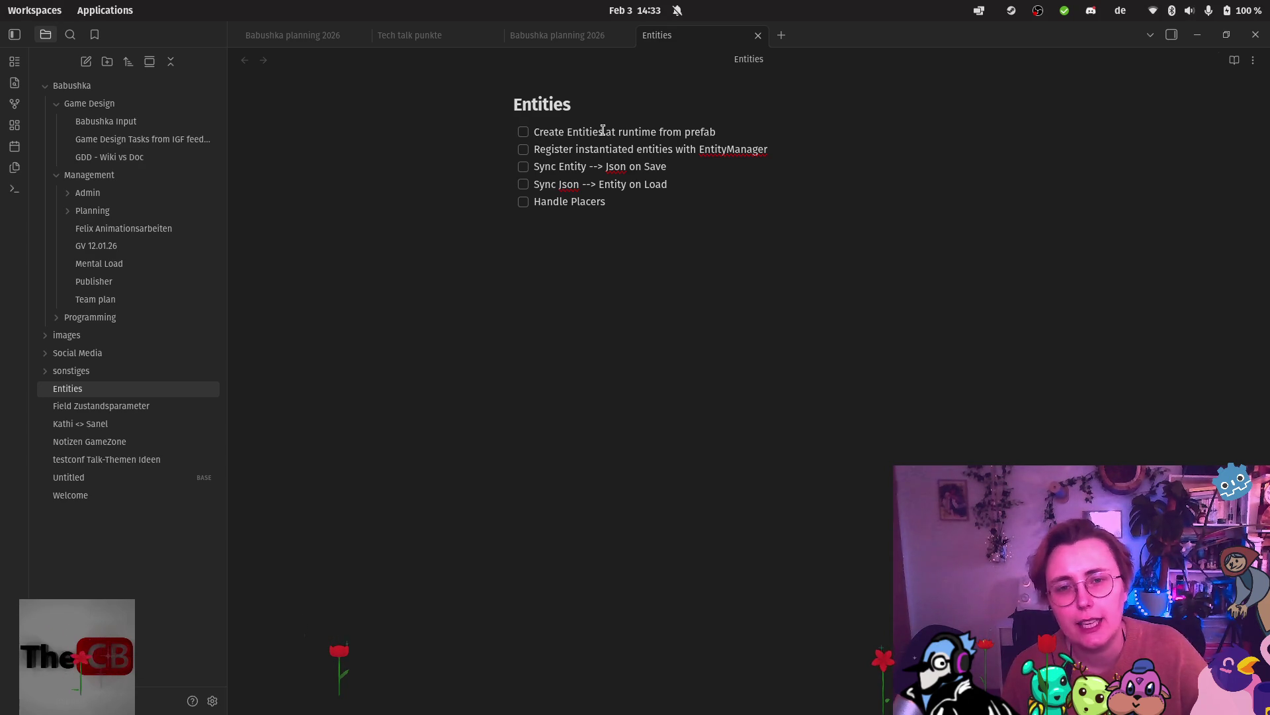
Check off the create-from-prefab and EntityManager registration tasks in the Entities note.
left_click(523, 132)
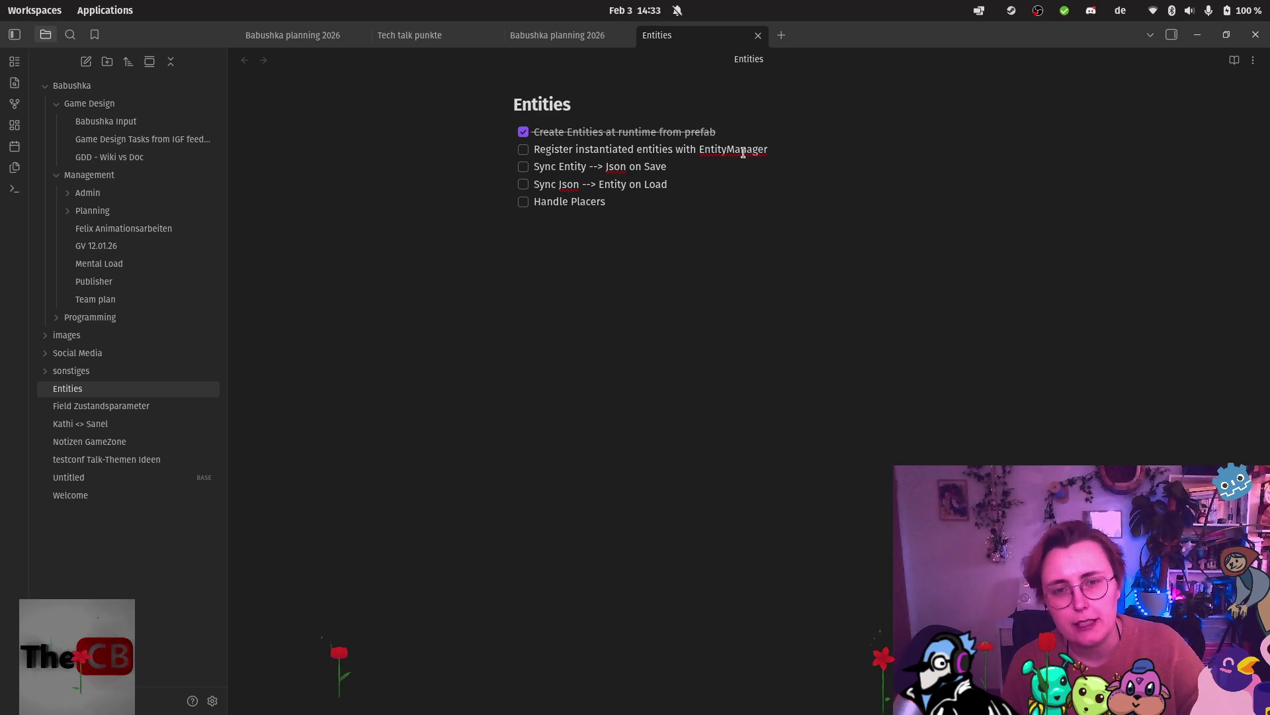
left_click(525, 151)
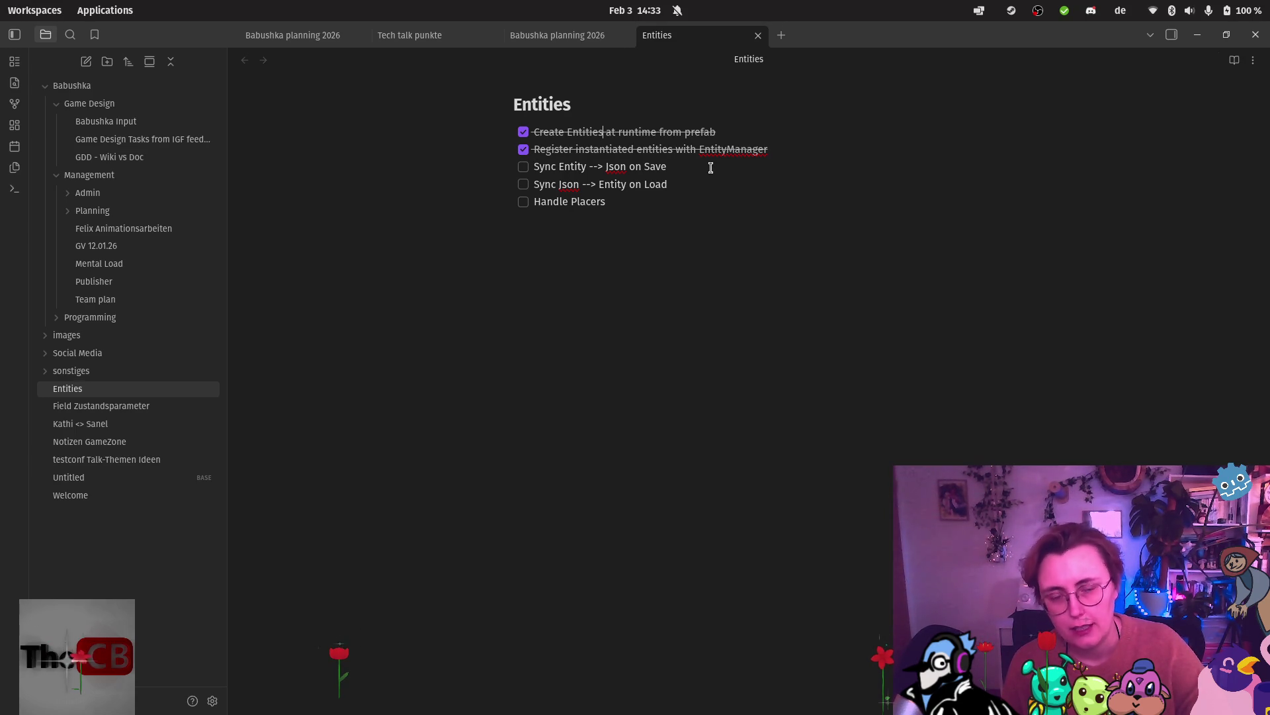
left_click_drag(667, 185, 523, 167)
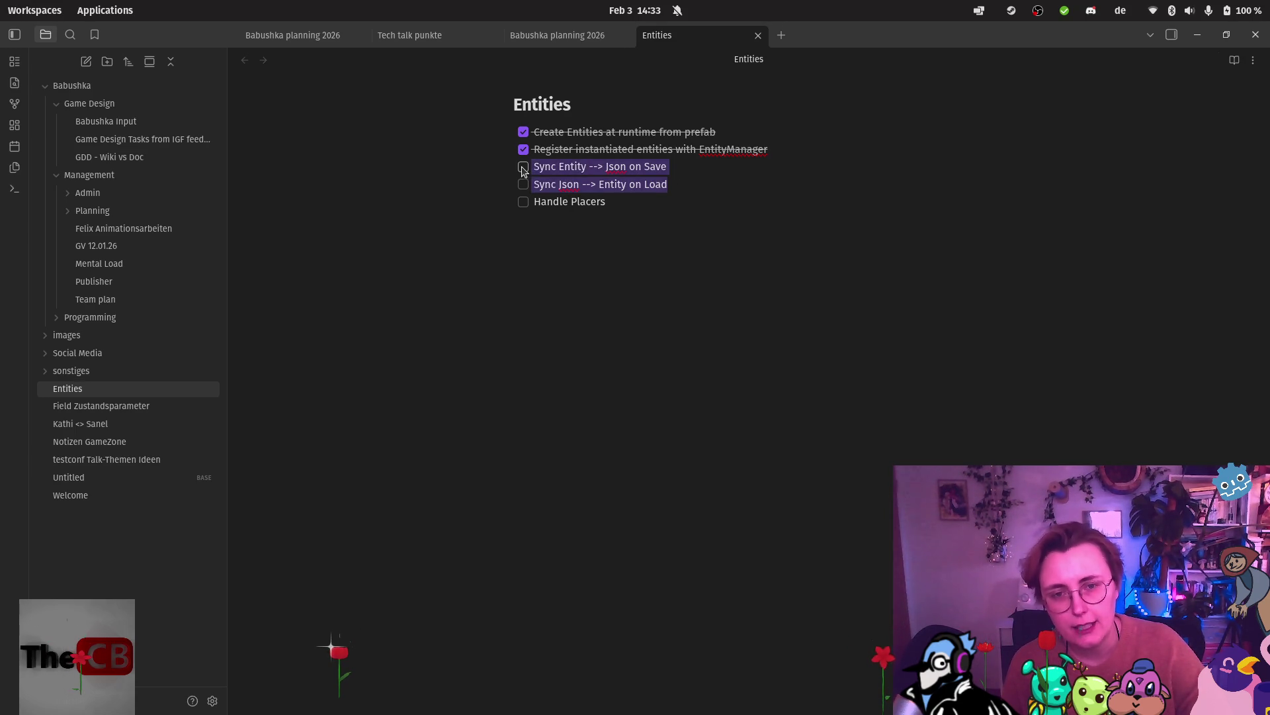
left_click(708, 207)
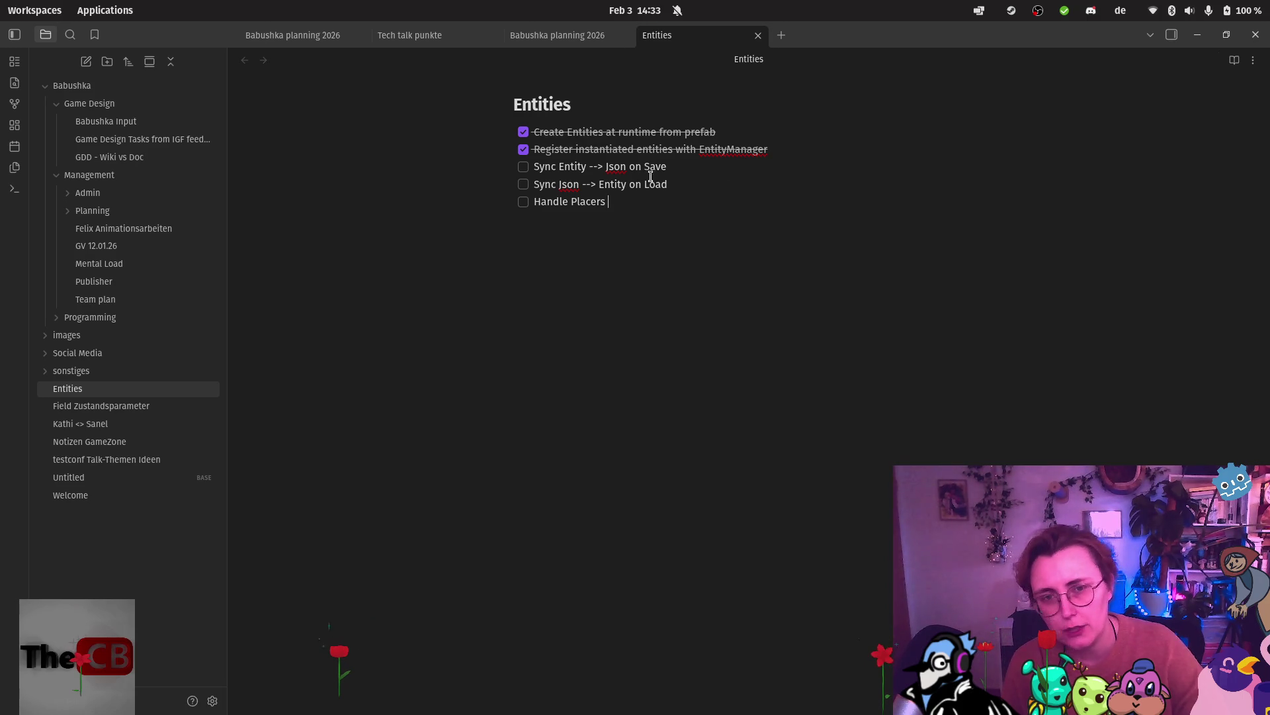
left_click(601, 202)
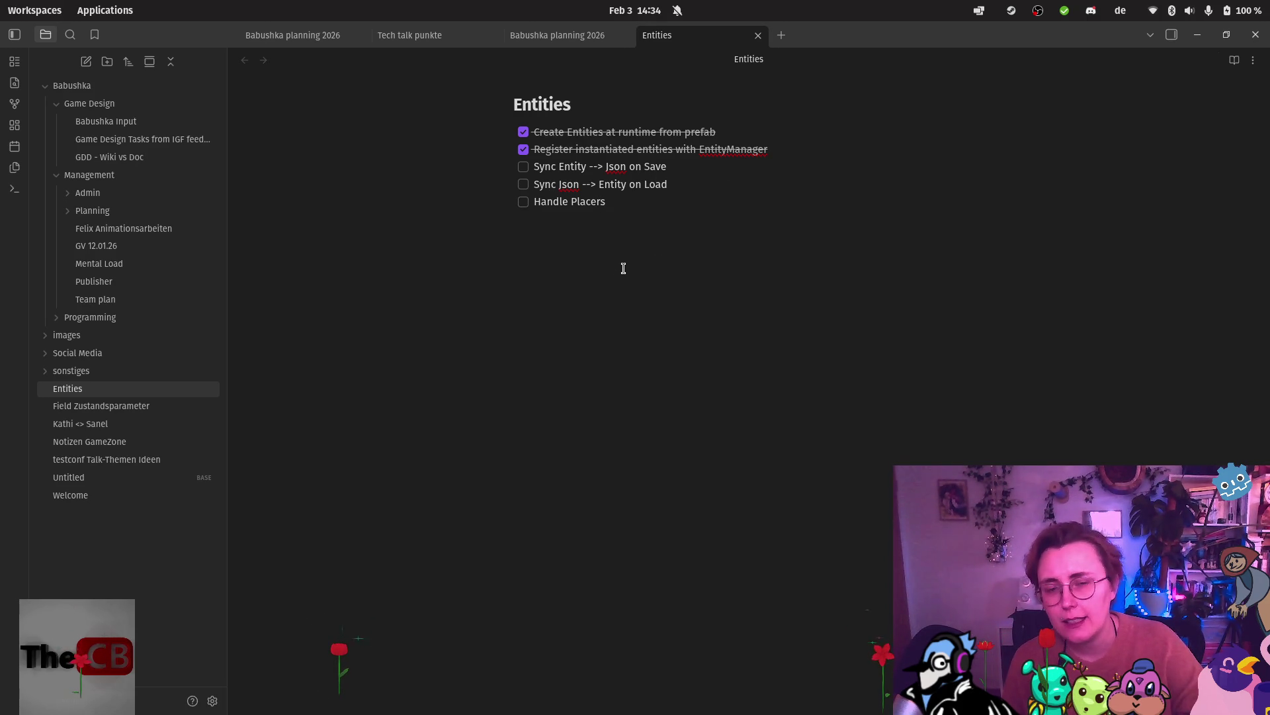
mouse_move(1, 264)
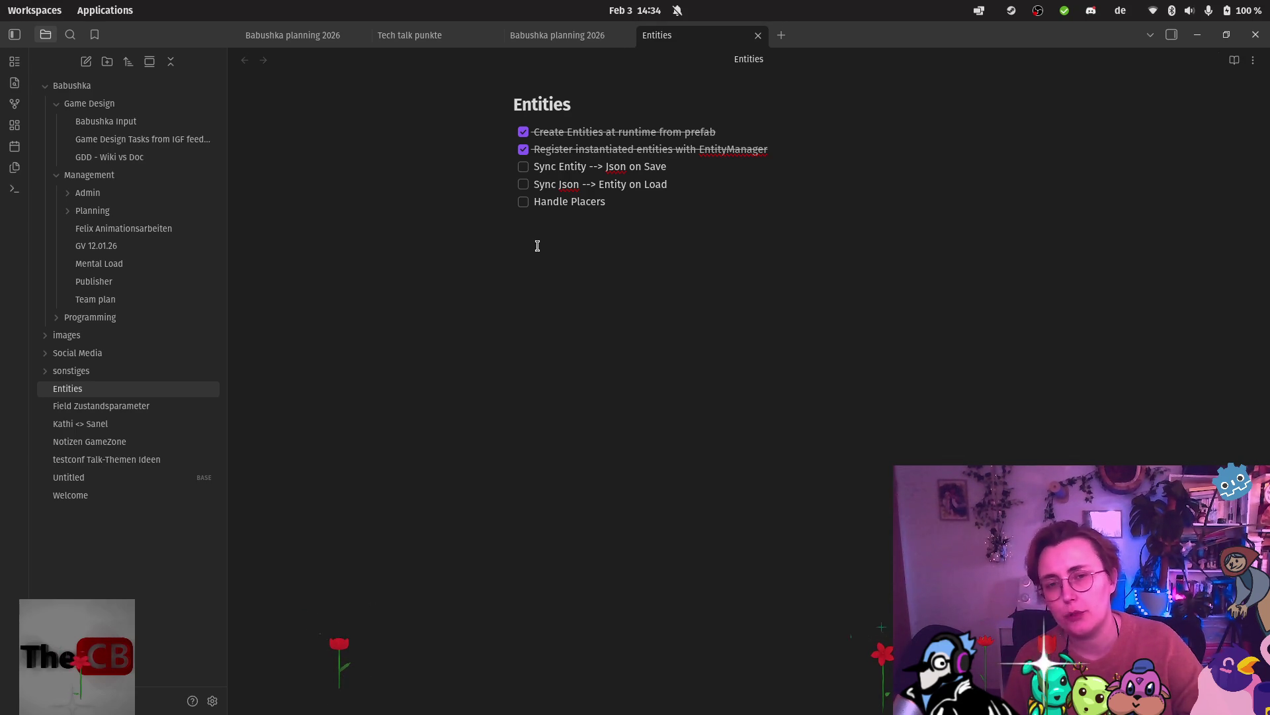
left_click_drag(608, 201, 510, 206)
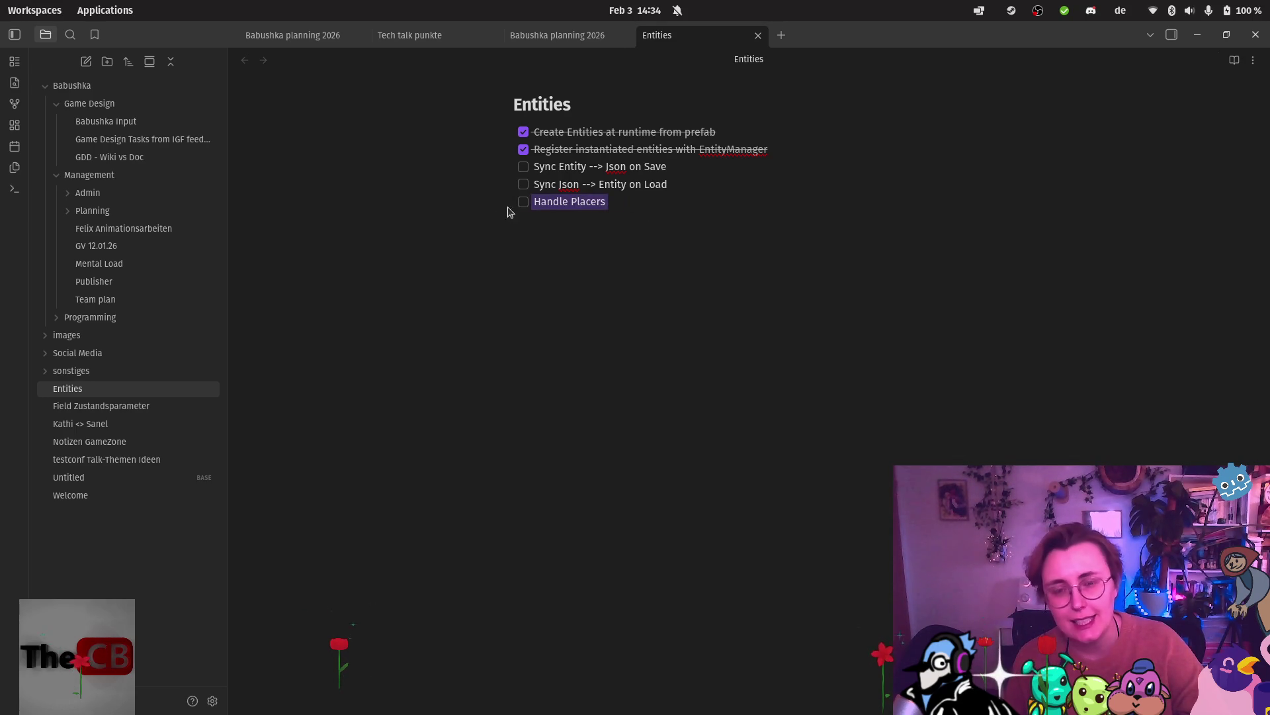
left_click(675, 320)
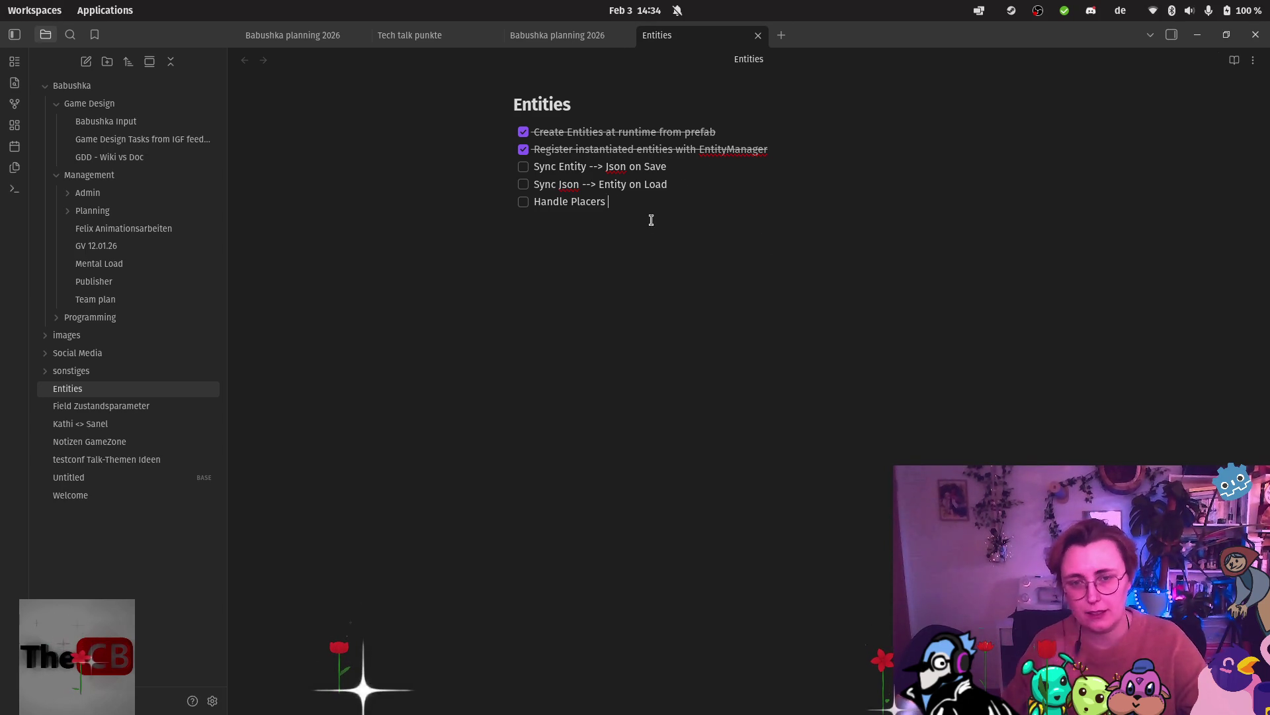
Add the unchecked task 'Trigger Save and Load' and switch to the draw.io diagram.
type("T")
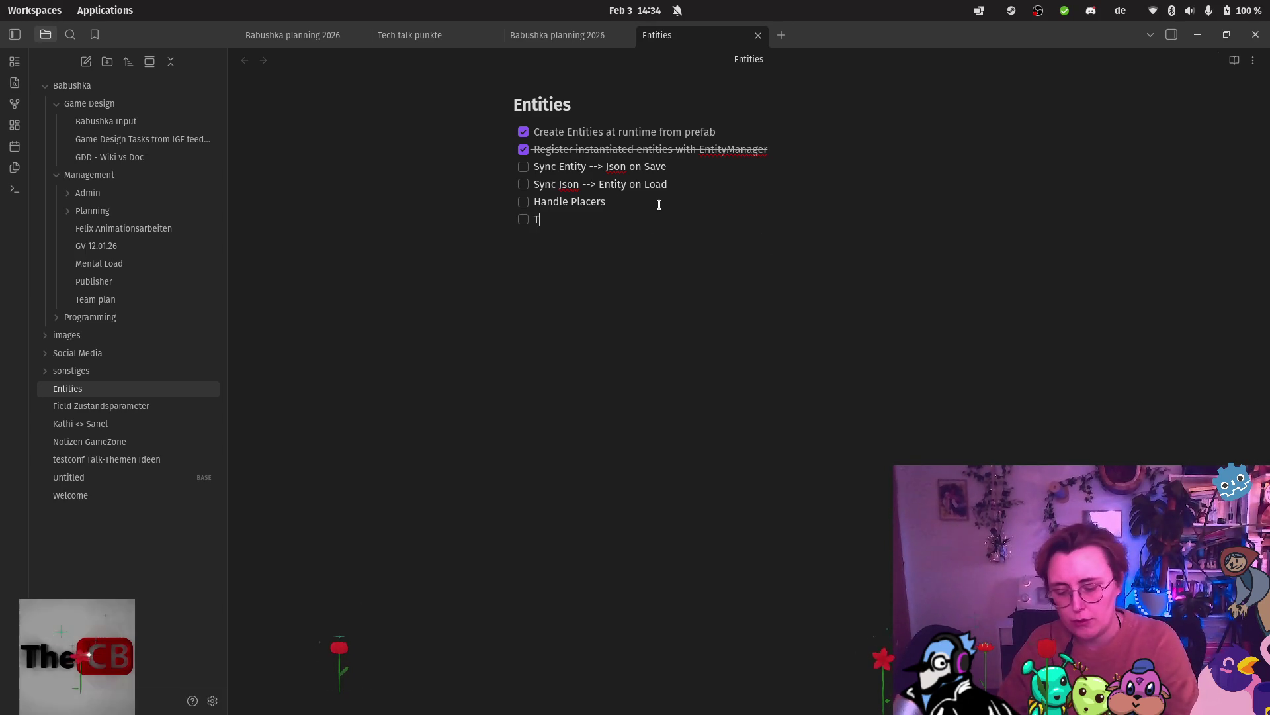
type("rigger Save and Load")
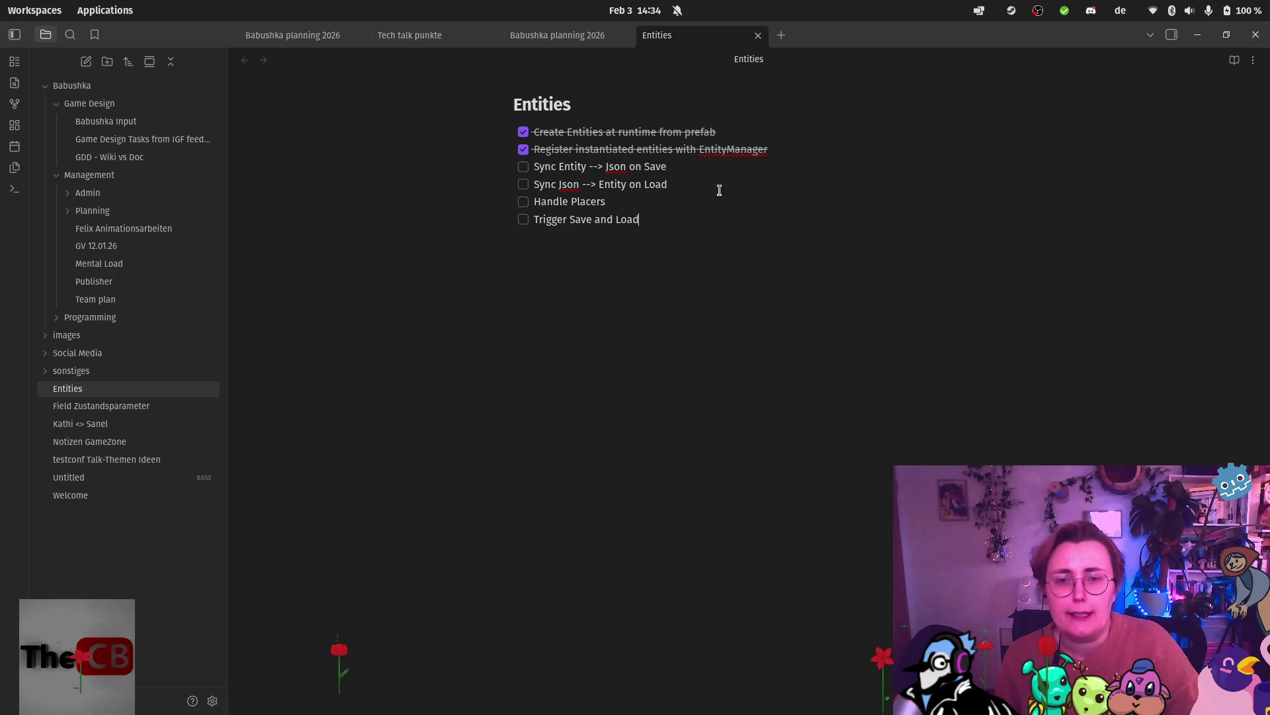
left_click(22, 592)
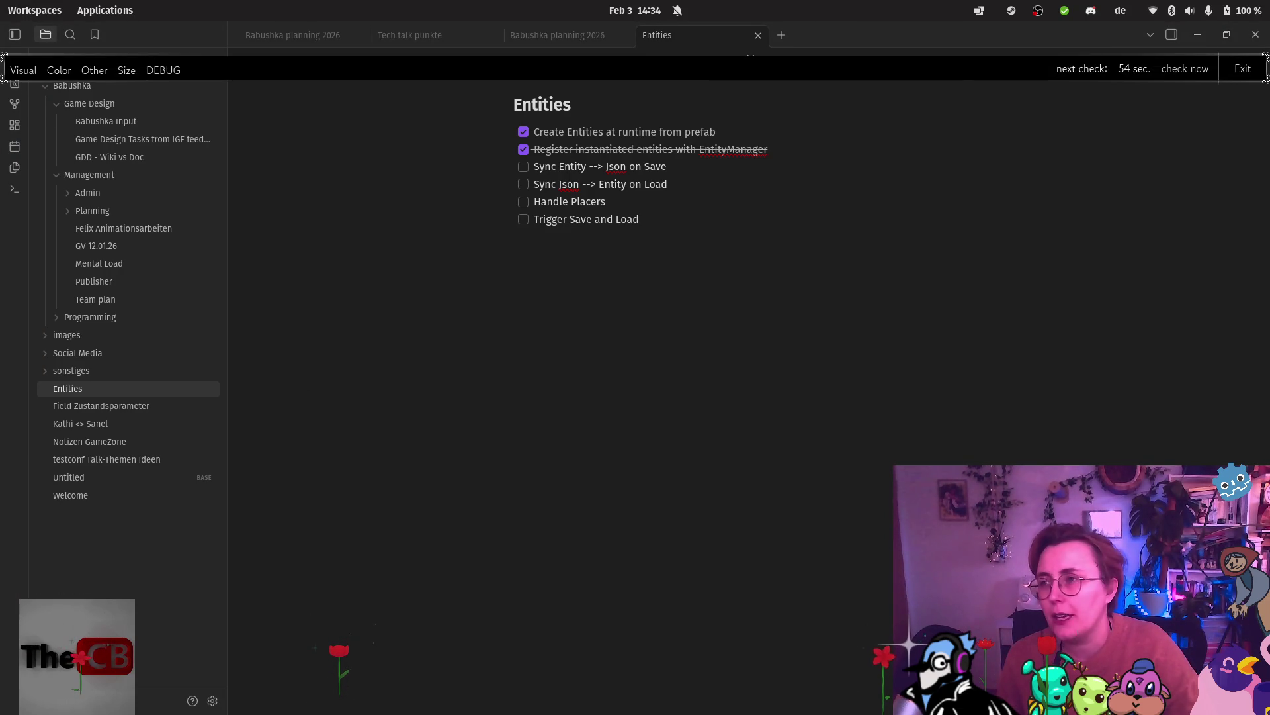
key("alt+Tab")
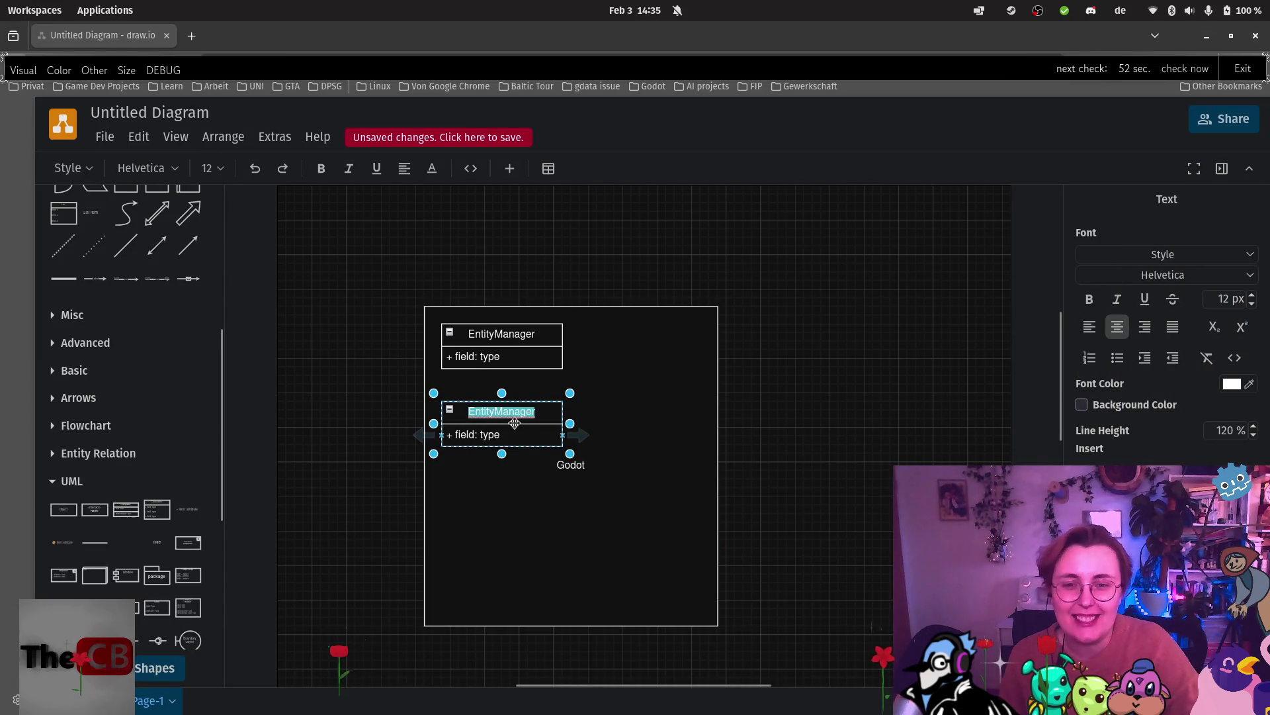
Rename the second class in the Godot frame to NodeCreator.
left_click(515, 424)
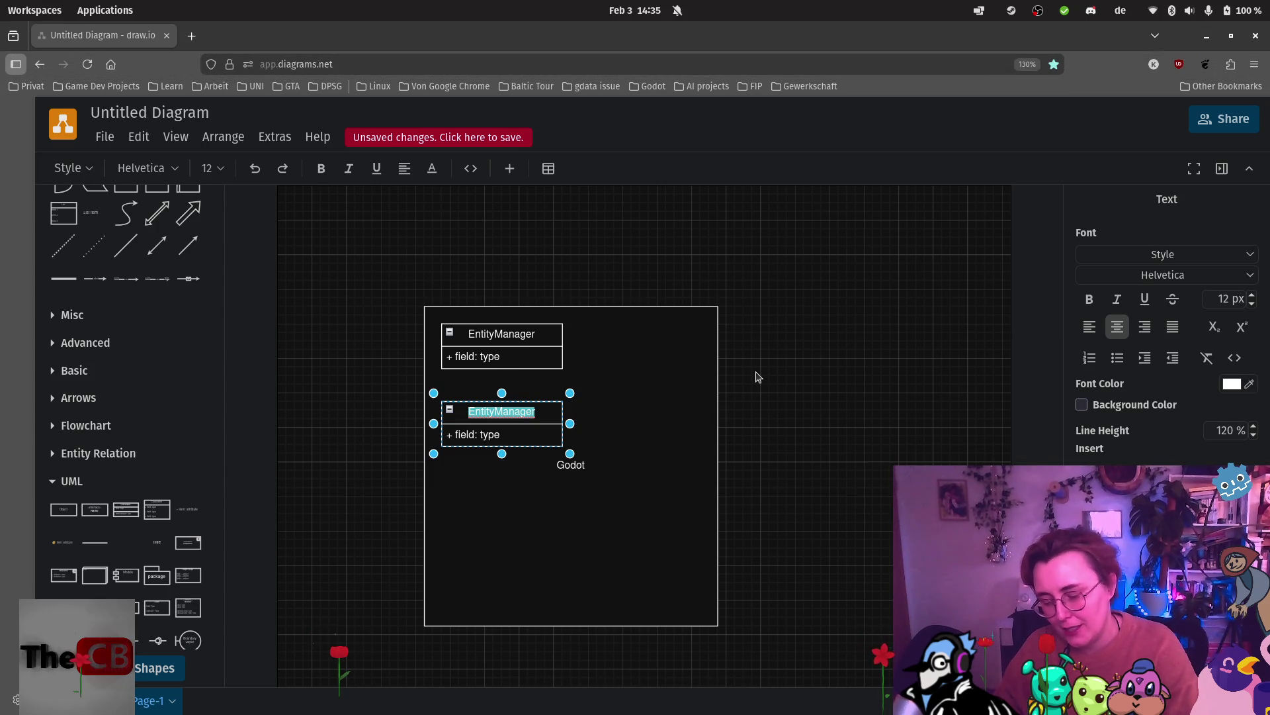
type("Creat")
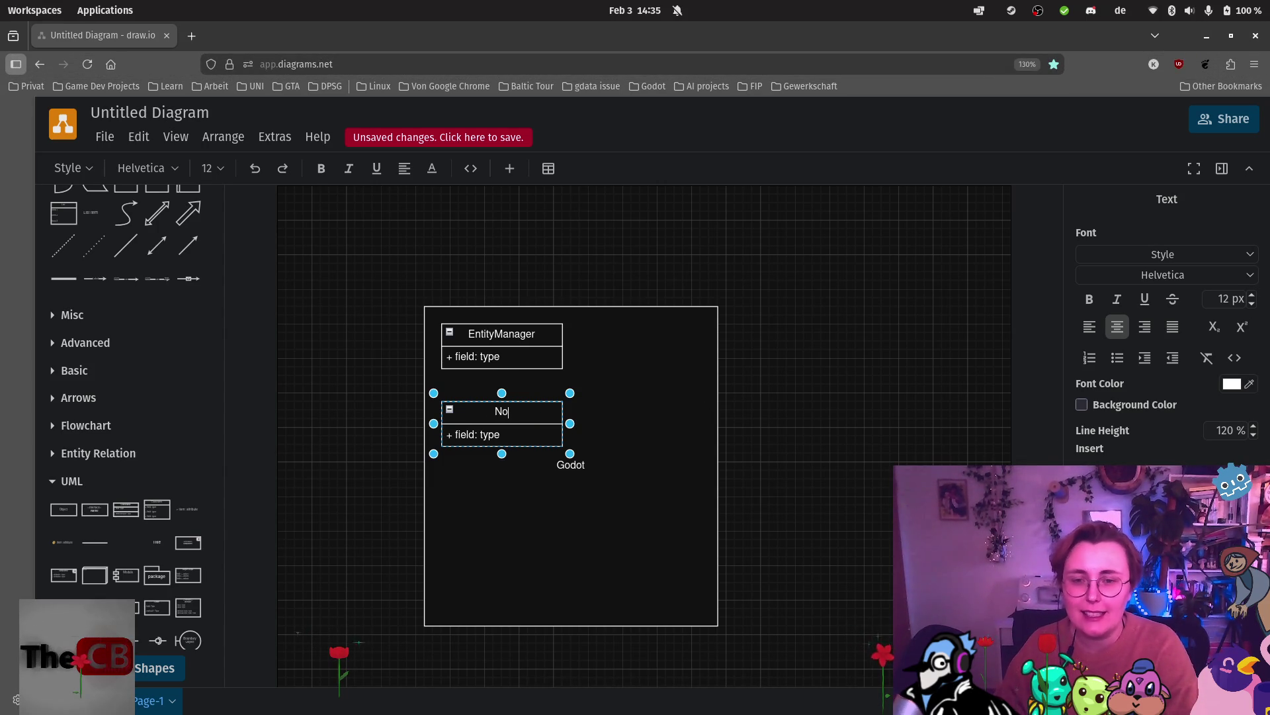
type("or")
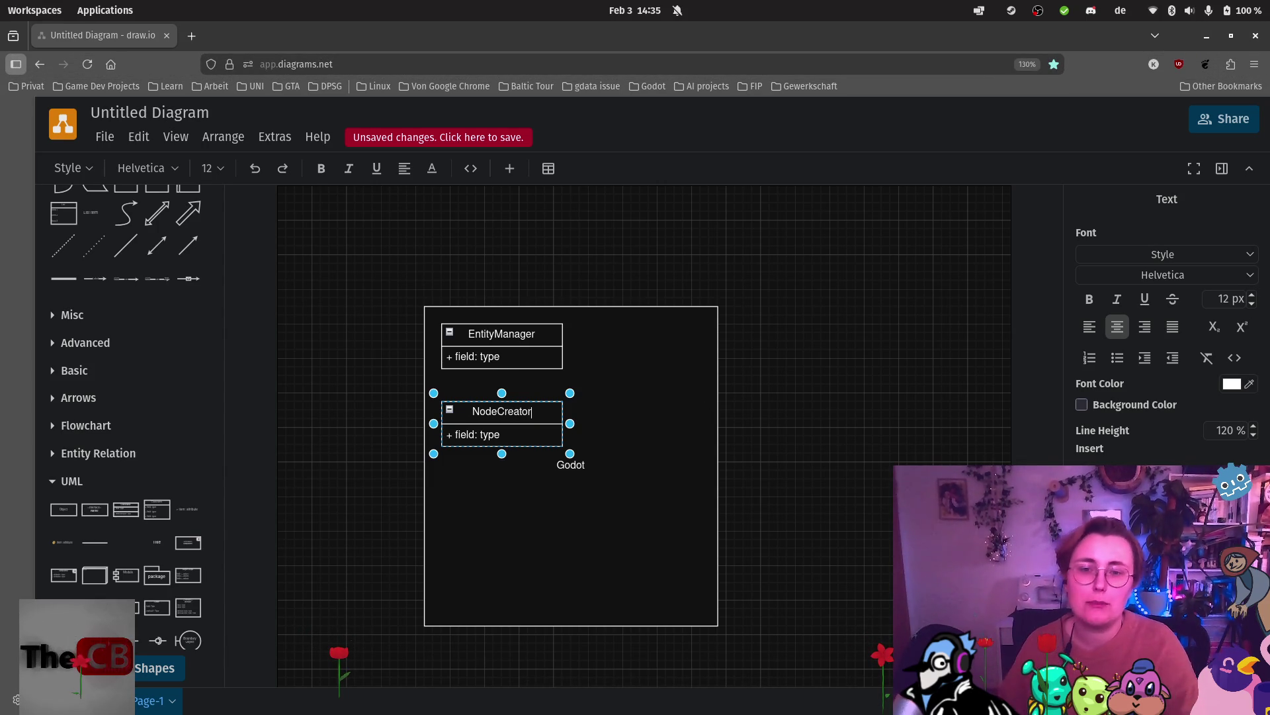
left_click(661, 416)
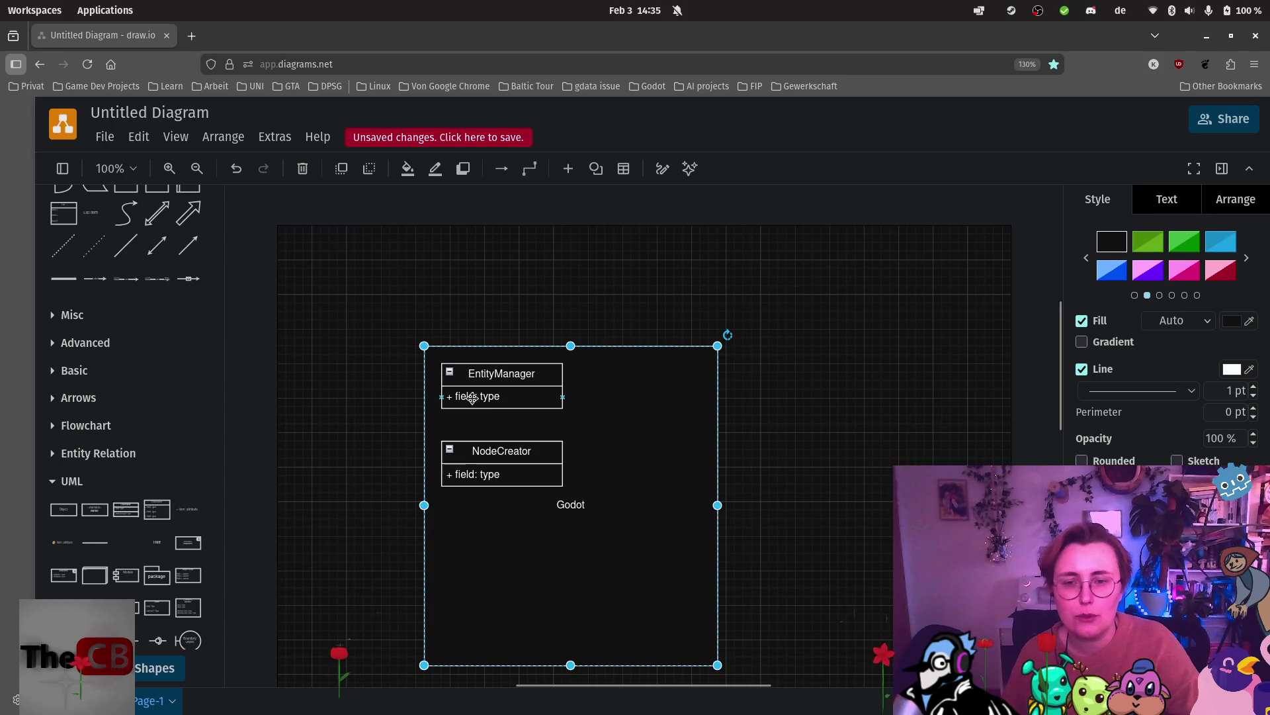
left_click(486, 455)
left_click(448, 526)
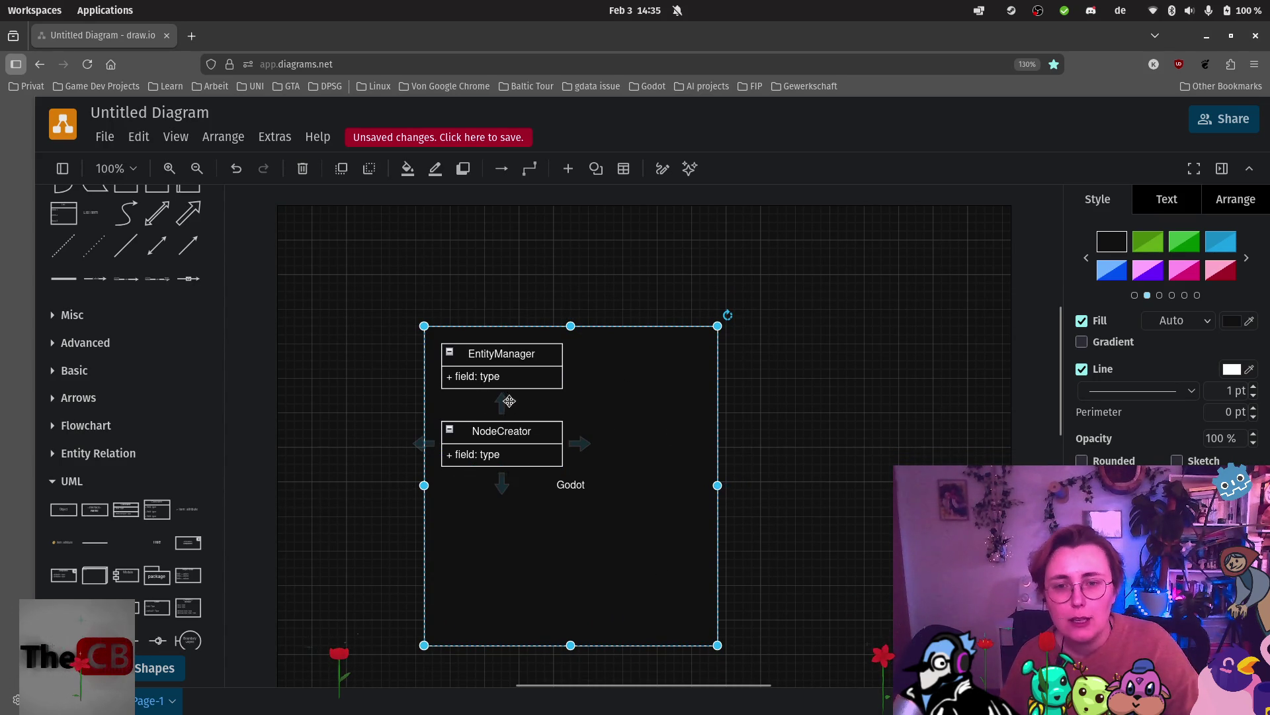
Resize EntityManager, link it to NodeCreator with an arrow, and duplicate NodeCreator.
left_click(511, 378)
left_click_drag(501, 396, 503, 428)
left_click(528, 356)
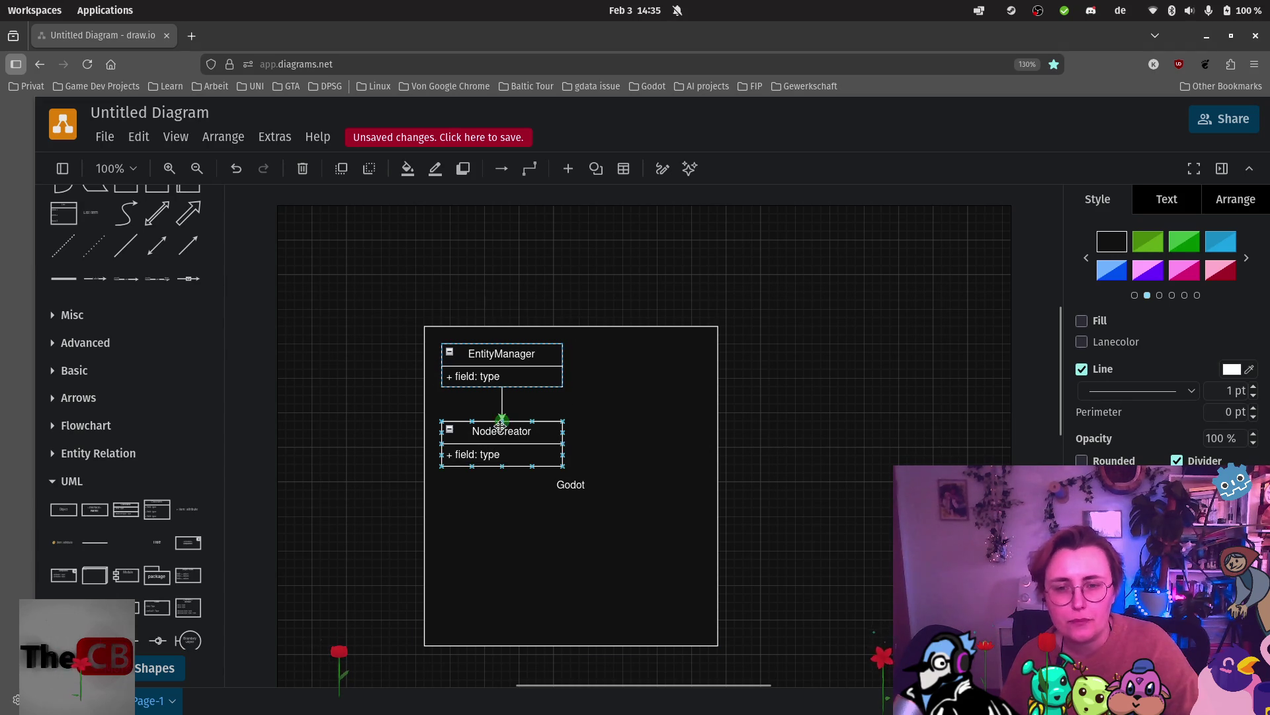
left_click(827, 433)
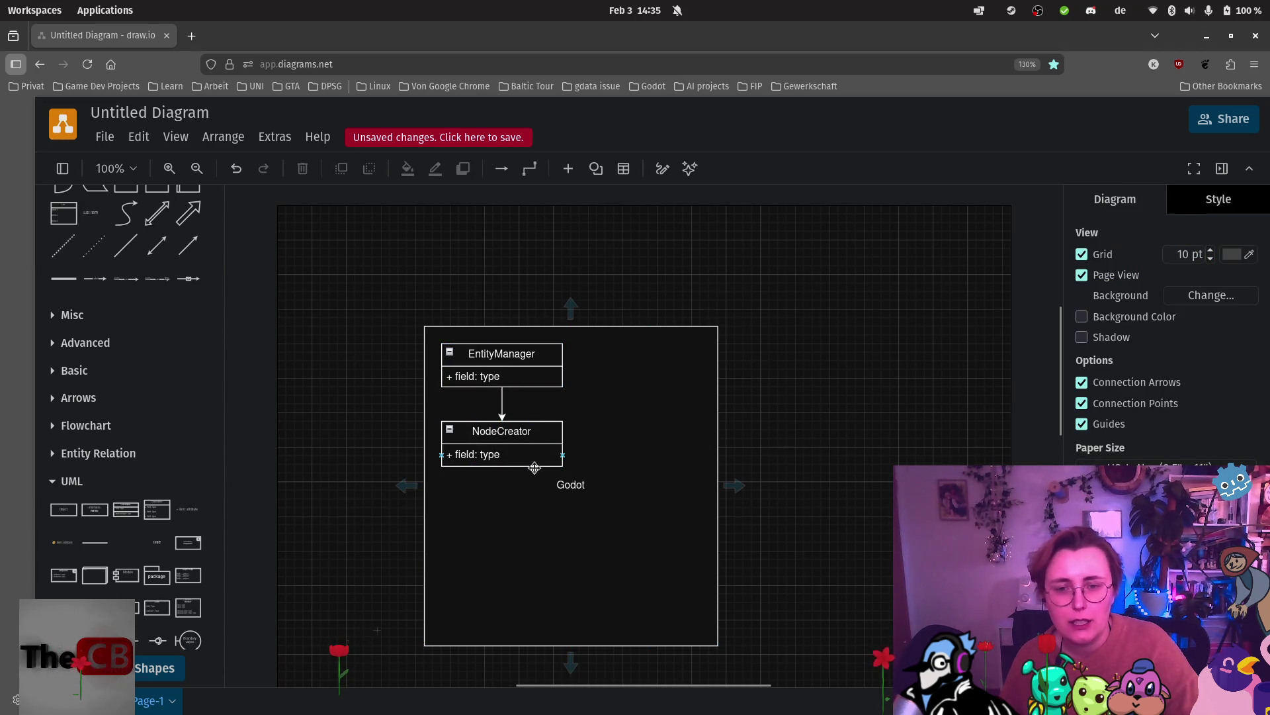
left_click(553, 441)
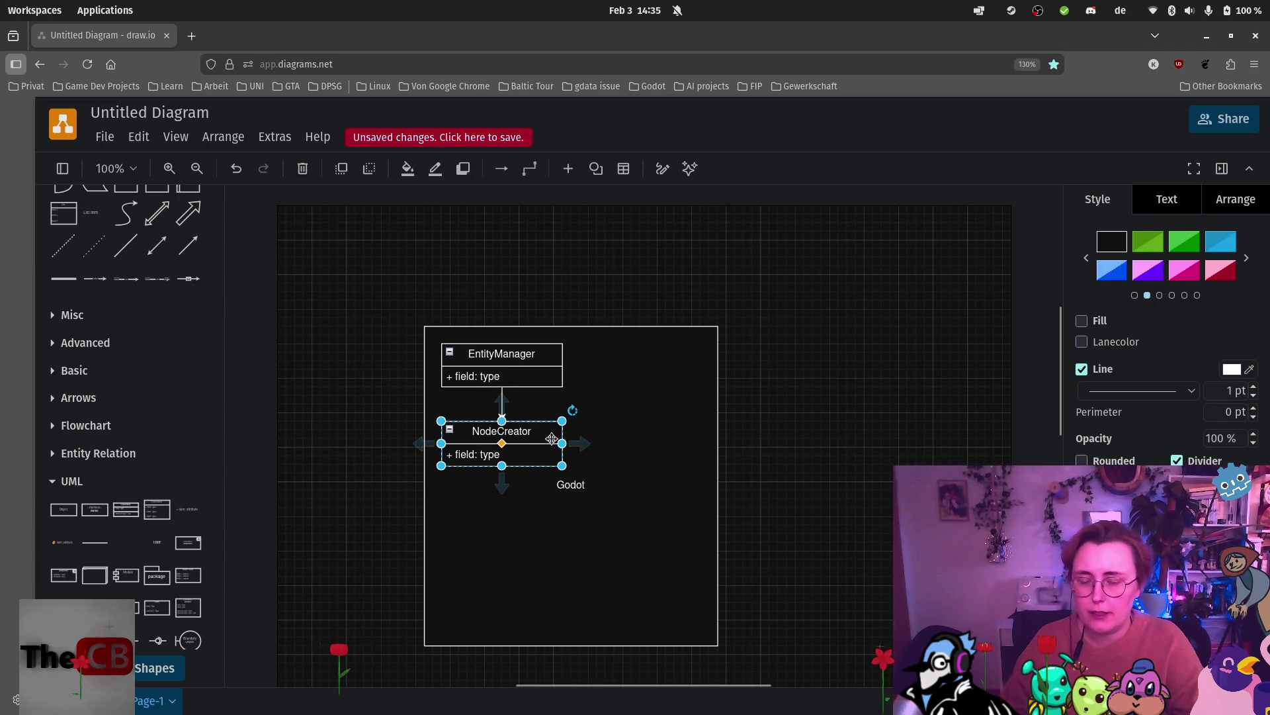
key("ctrl+d")
Place the NodeCreator copy below it, rename it Node2D, and connect NodeCreator to it.
mouse_move(561, 432)
left_mouse_down()
mouse_move(550, 522)
mouse_move(553, 508)
left_mouse_up()
key("ctrl+z")
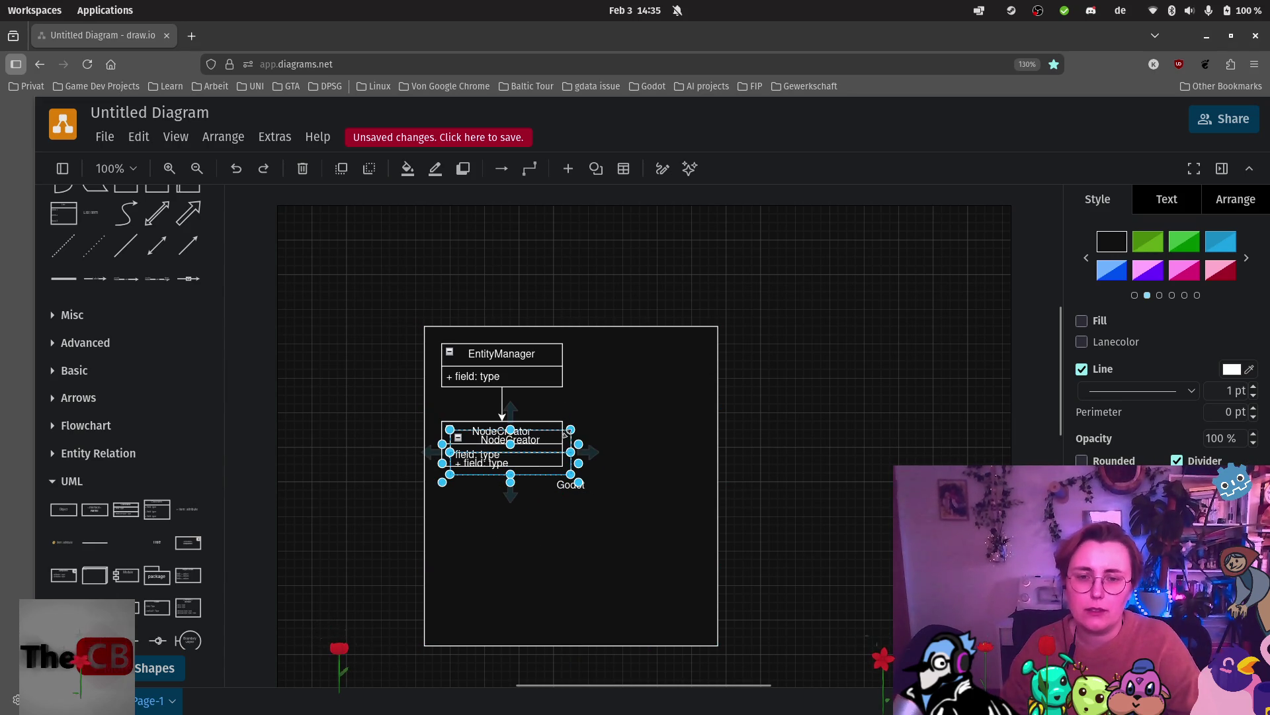
left_click_drag(544, 430, 543, 499)
double_click(534, 508)
type("Node2D")
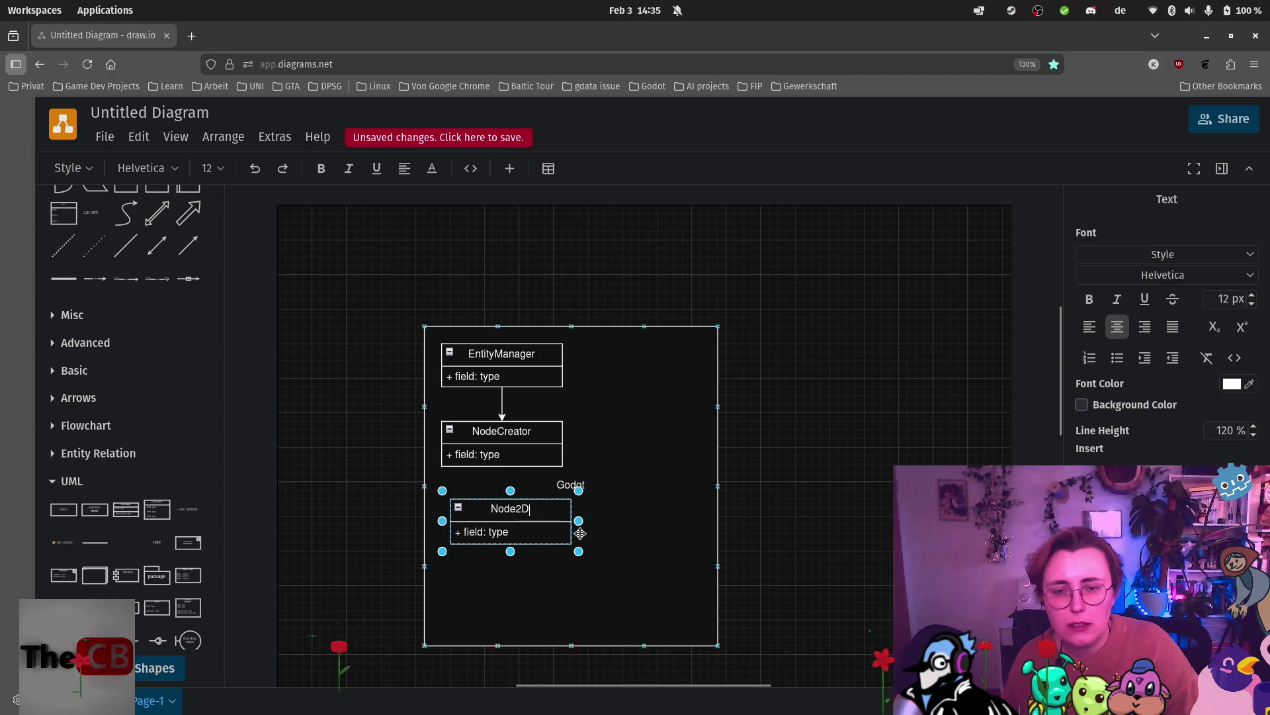
left_click(605, 592)
mouse_move(560, 515)
left_mouse_down()
mouse_move(522, 572)
mouse_move(551, 523)
left_mouse_up()
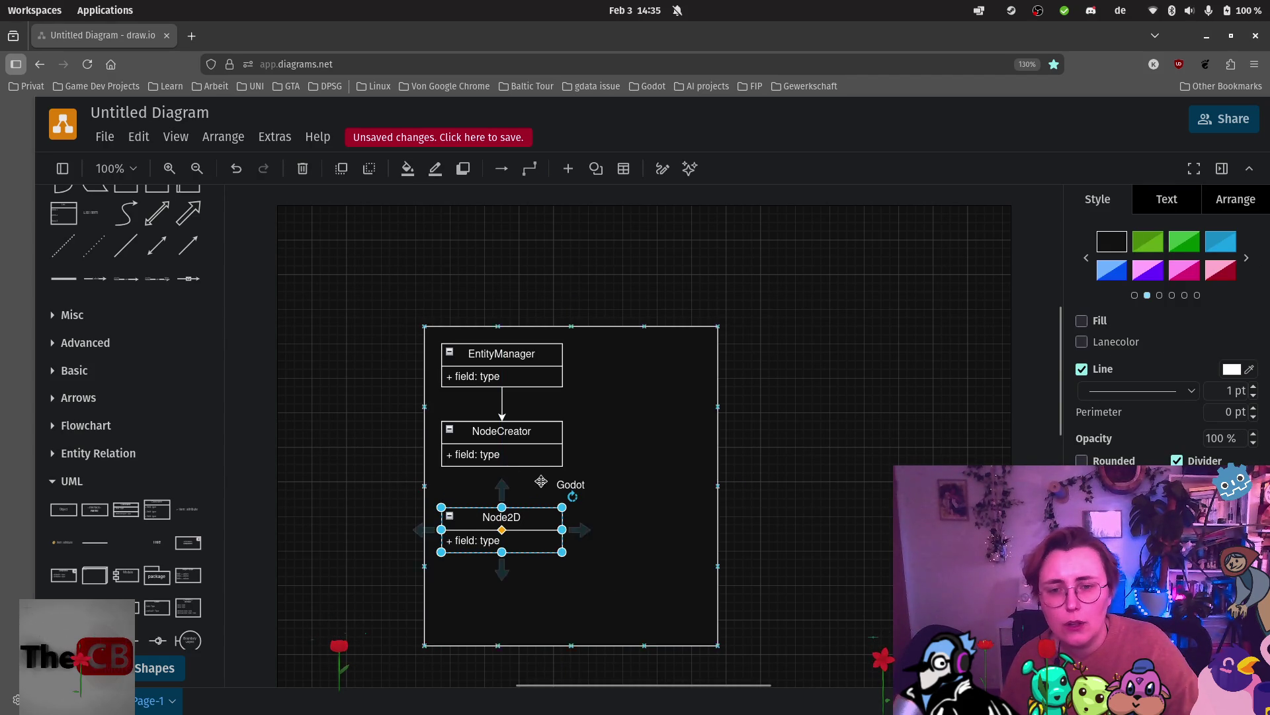
left_click(540, 428)
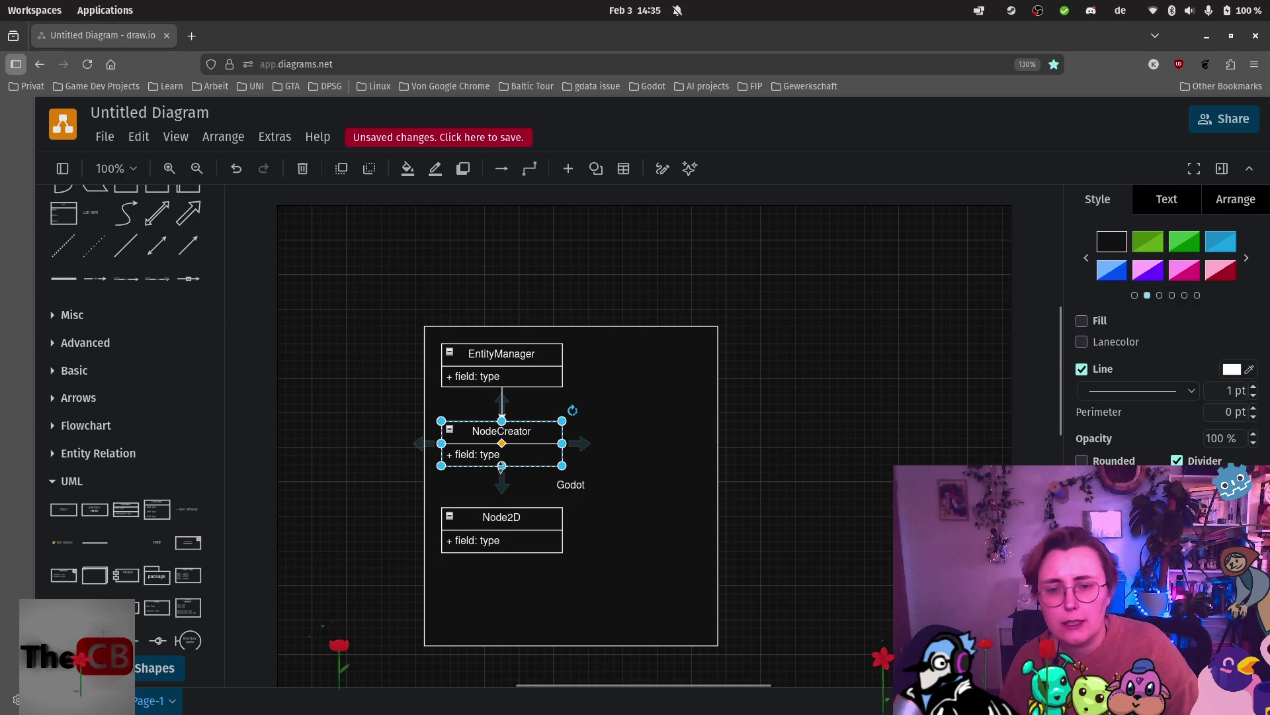
left_click_drag(501, 467, 502, 510)
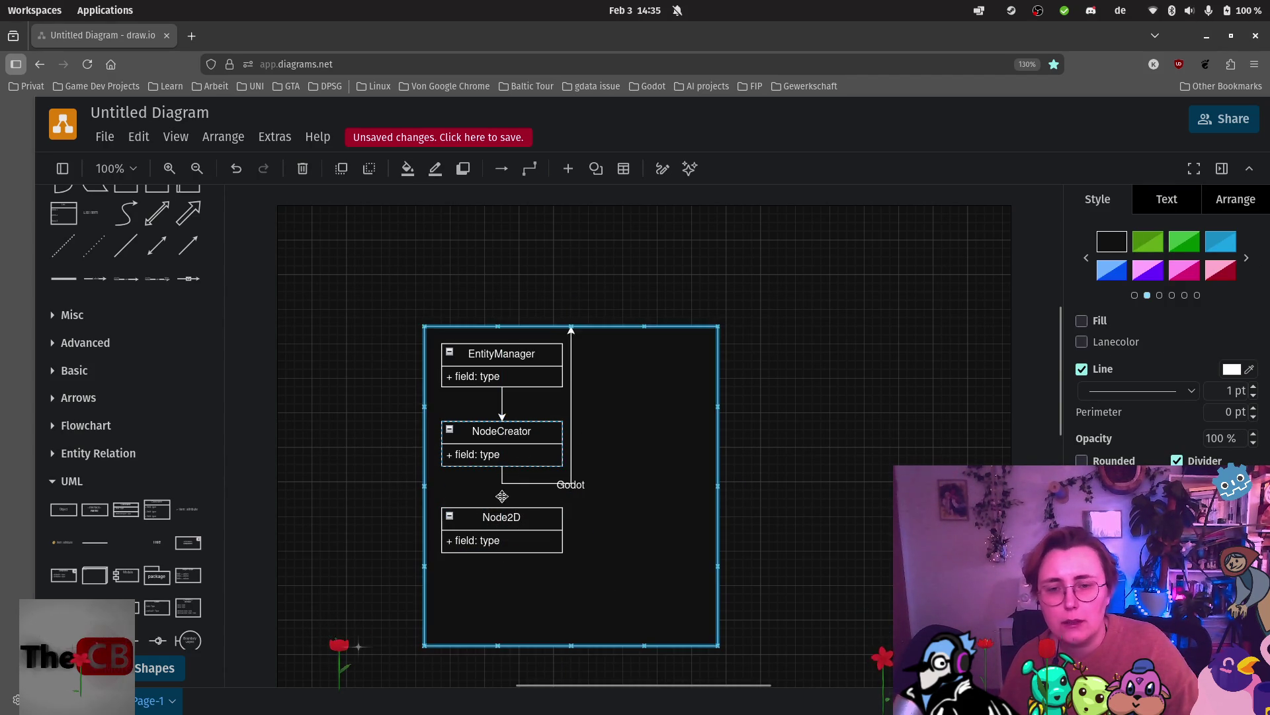
left_click(708, 495)
Duplicate Node2D beside it as EntityPlacer, then place another copy beside NodeCreator.
left_click(544, 515)
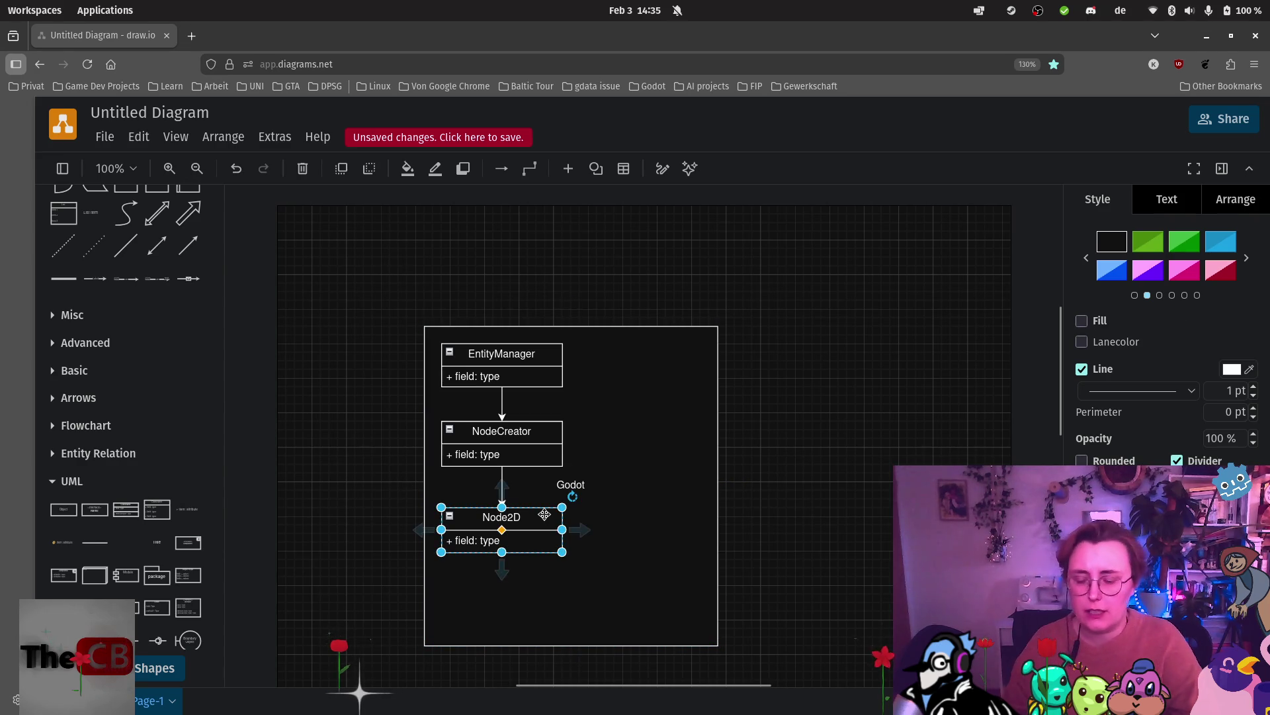
key("ctrl+d")
mouse_move(548, 535)
left_mouse_down()
mouse_move(691, 514)
mouse_move(673, 517)
left_mouse_up()
double_click(689, 515)
type("EntityPlacer")
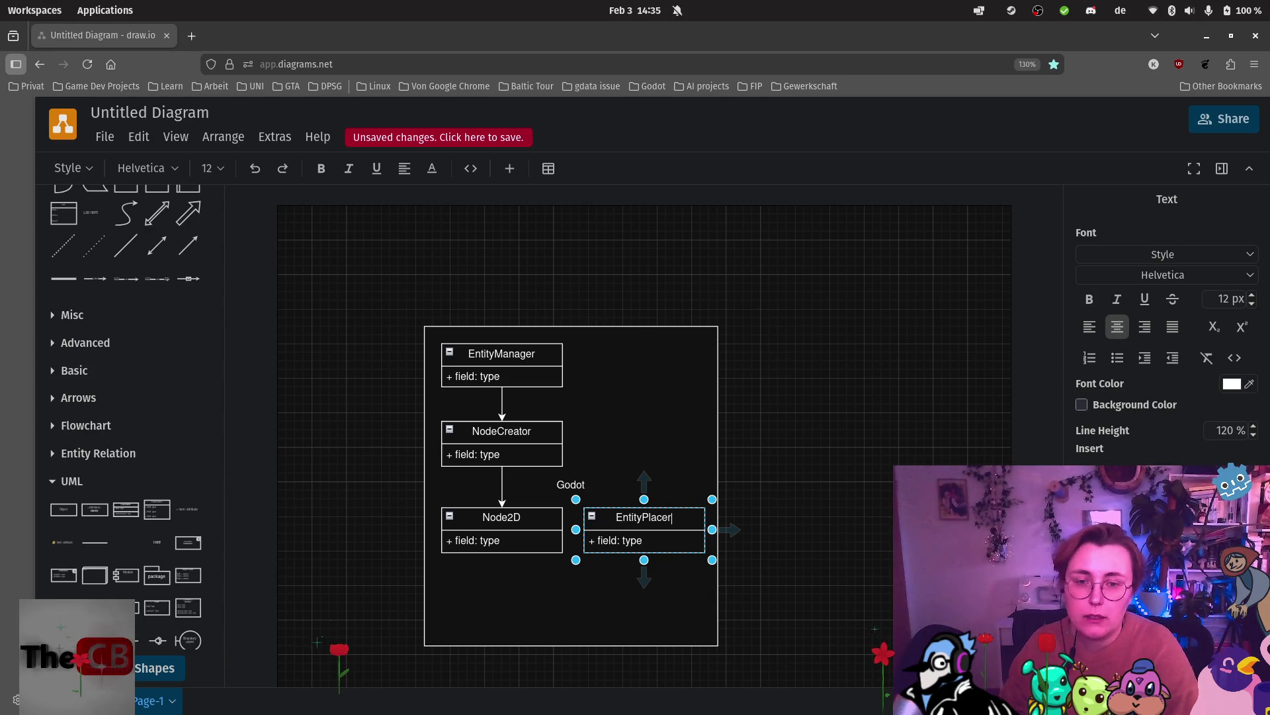
left_click(688, 579)
left_click(699, 516)
key("ctrl+d")
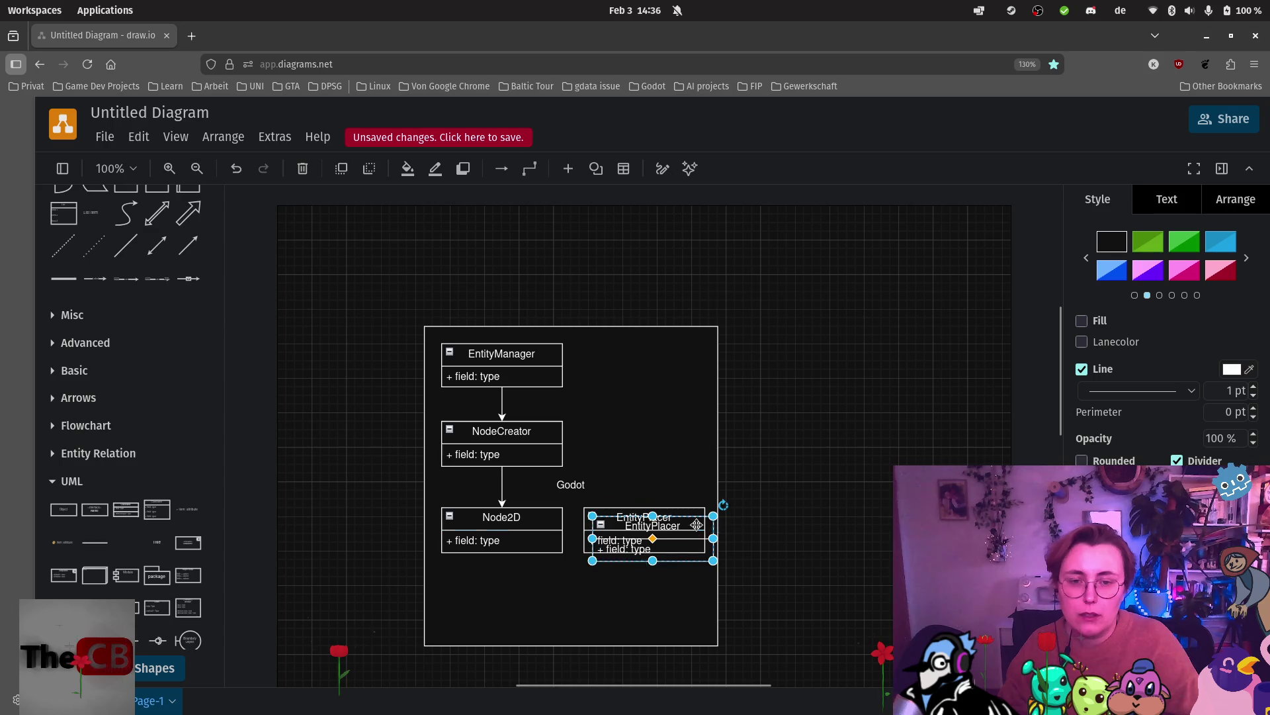
mouse_move(697, 525)
left_mouse_down()
mouse_move(685, 406)
mouse_move(684, 431)
left_mouse_up()
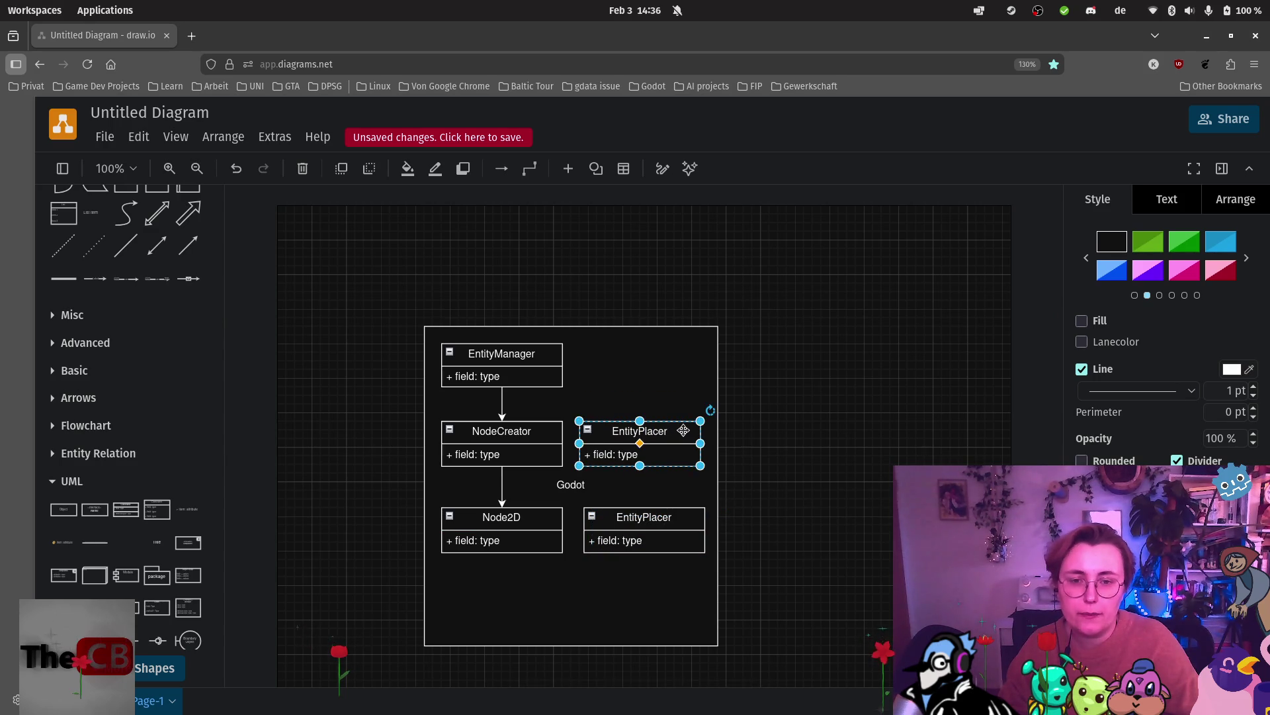
Rename the class beside NodeCreator to SceneContainer.
double_click(684, 431)
type("Scene")
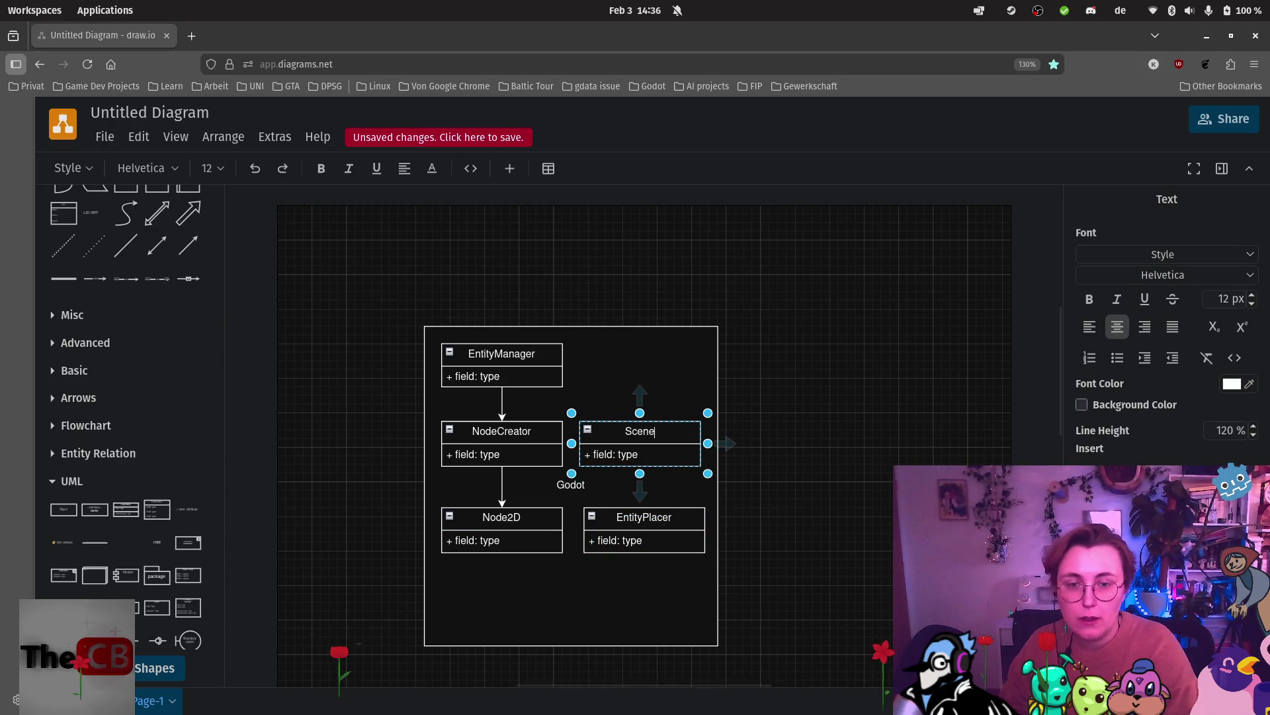
type("Container")
left_click(819, 438)
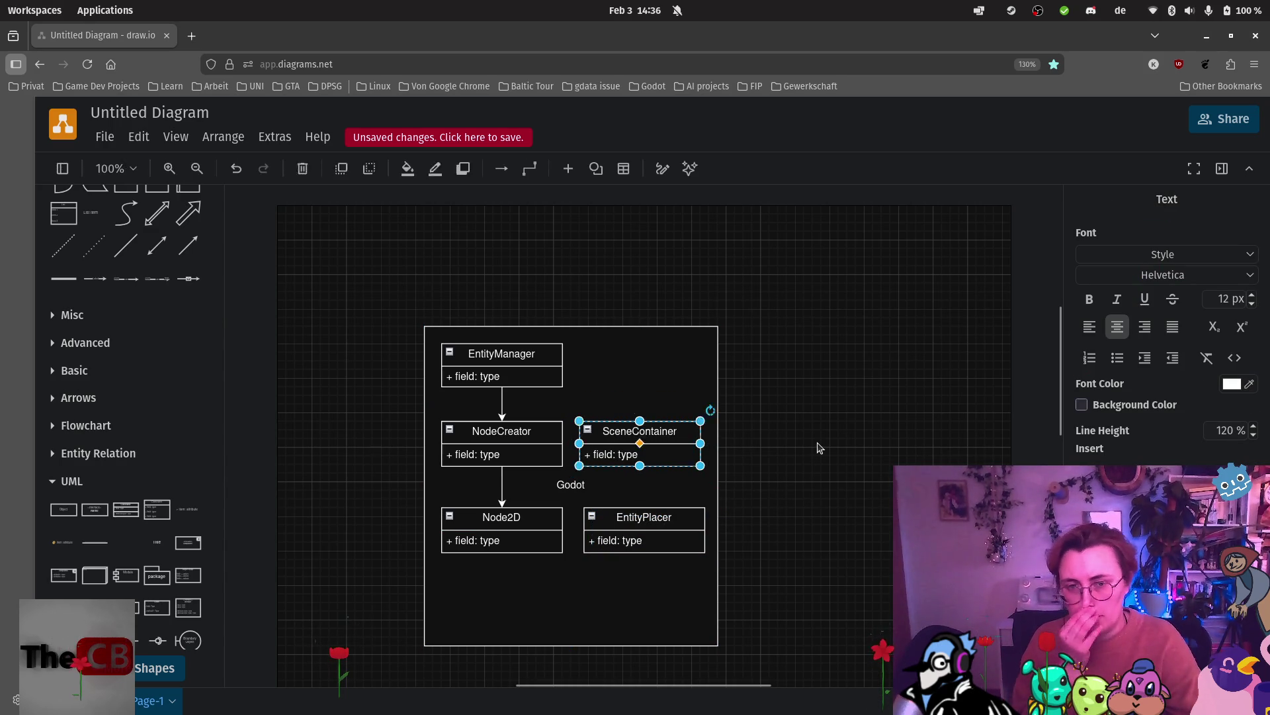
Duplicate SceneContainer outside the Godot frame on the right and rename it Entity.
left_click(684, 429)
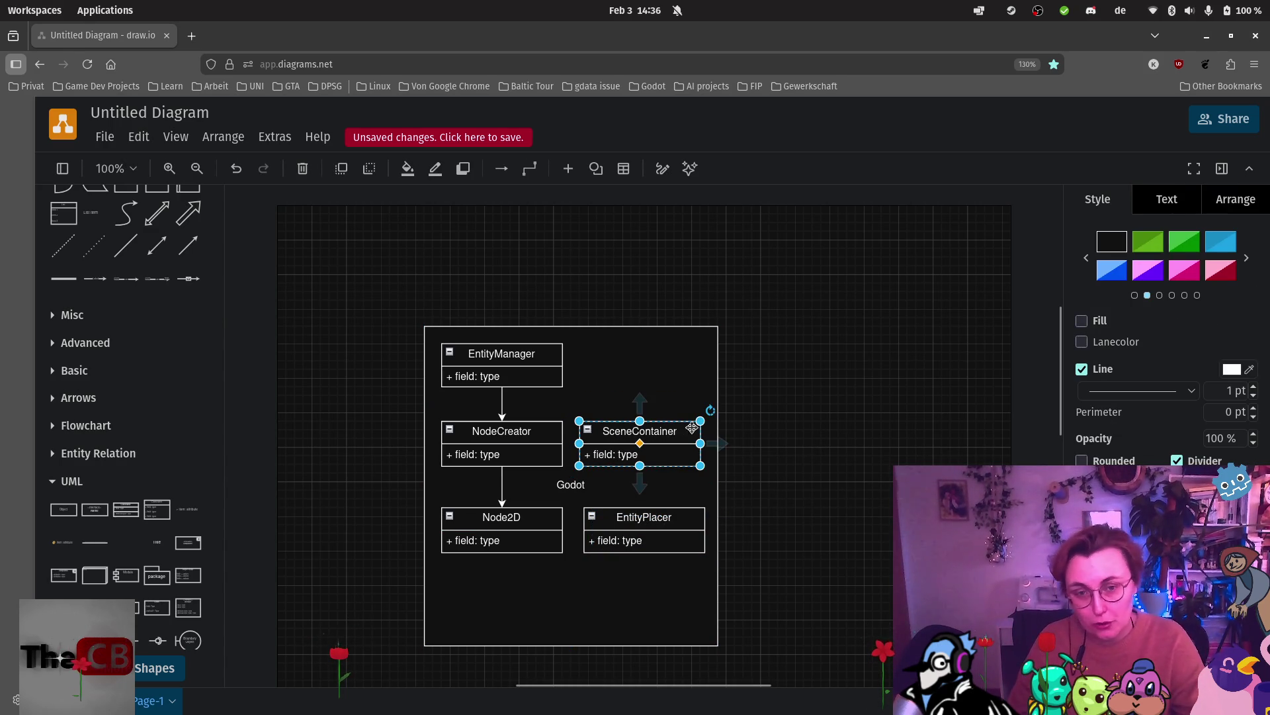
key("ctrl+d")
left_click_drag(690, 438, 868, 442)
double_click(869, 442)
type("Ent")
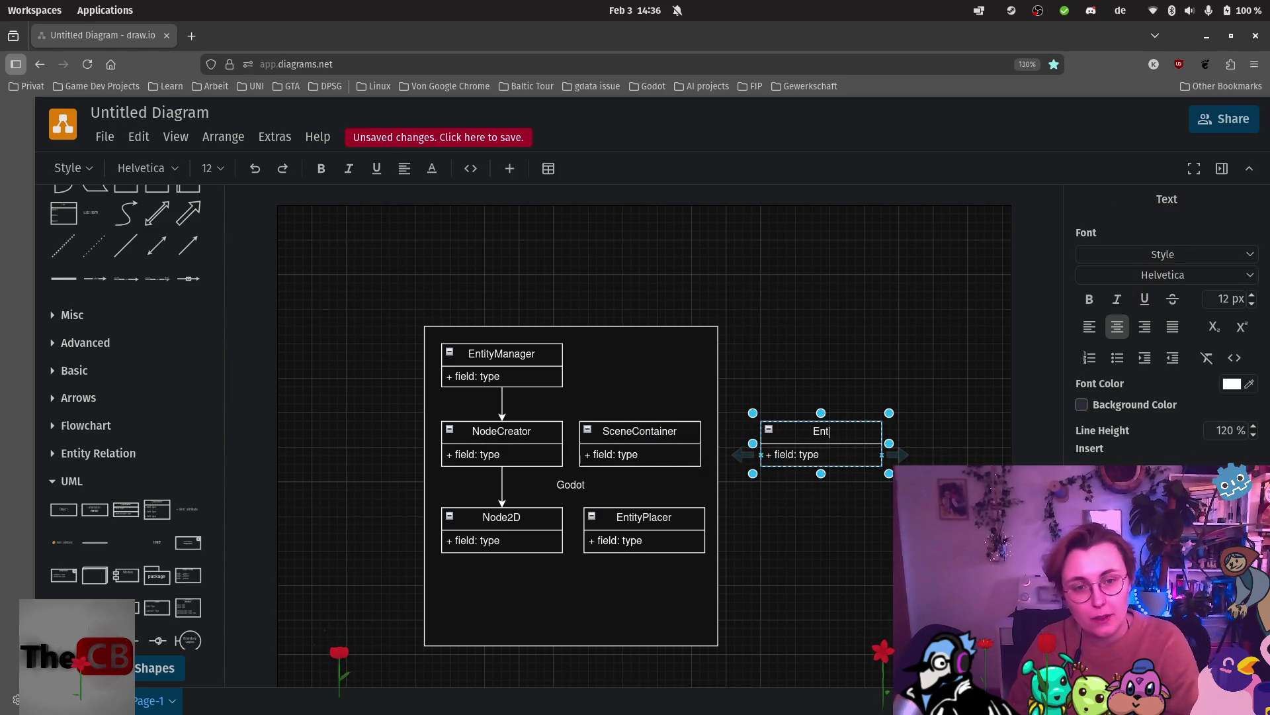
key("BackSpace")
type("ntity")
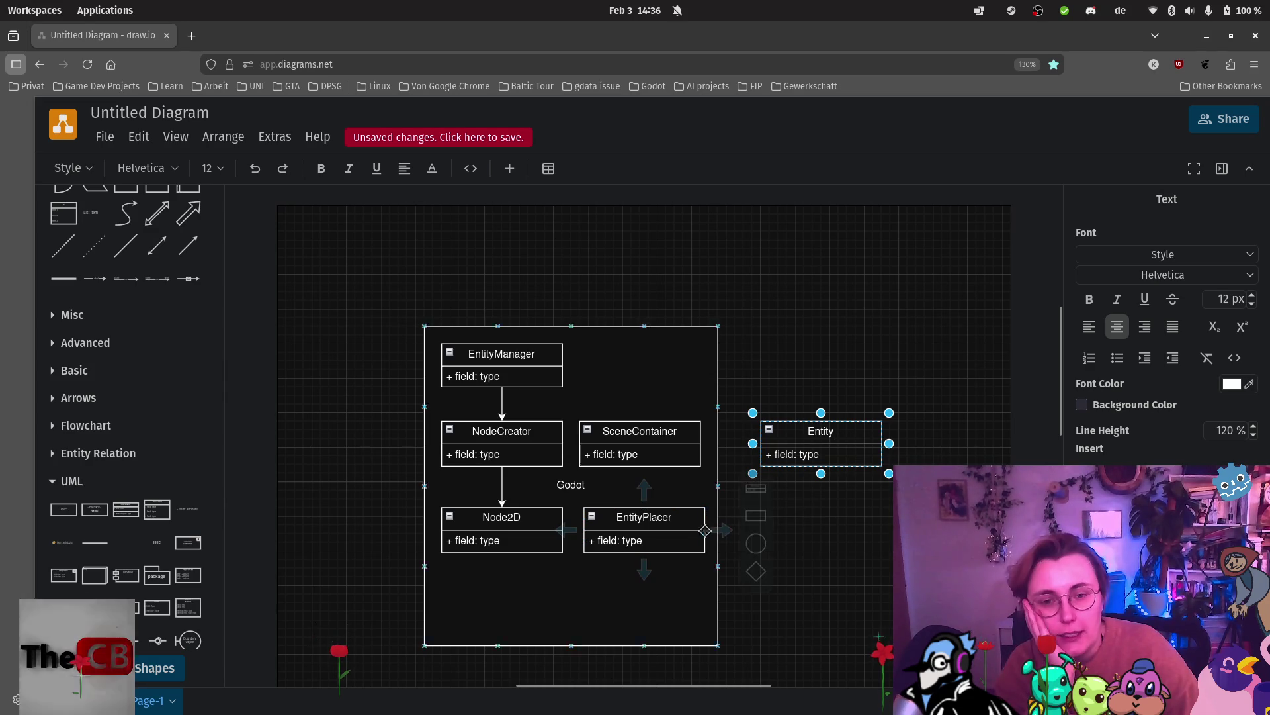
Connect EntityPlacer to Entity, raise SceneContainer slightly, and link EntityManager to SceneContainer.
mouse_move(702, 522)
left_mouse_down()
mouse_move(841, 463)
mouse_move(822, 469)
left_mouse_up()
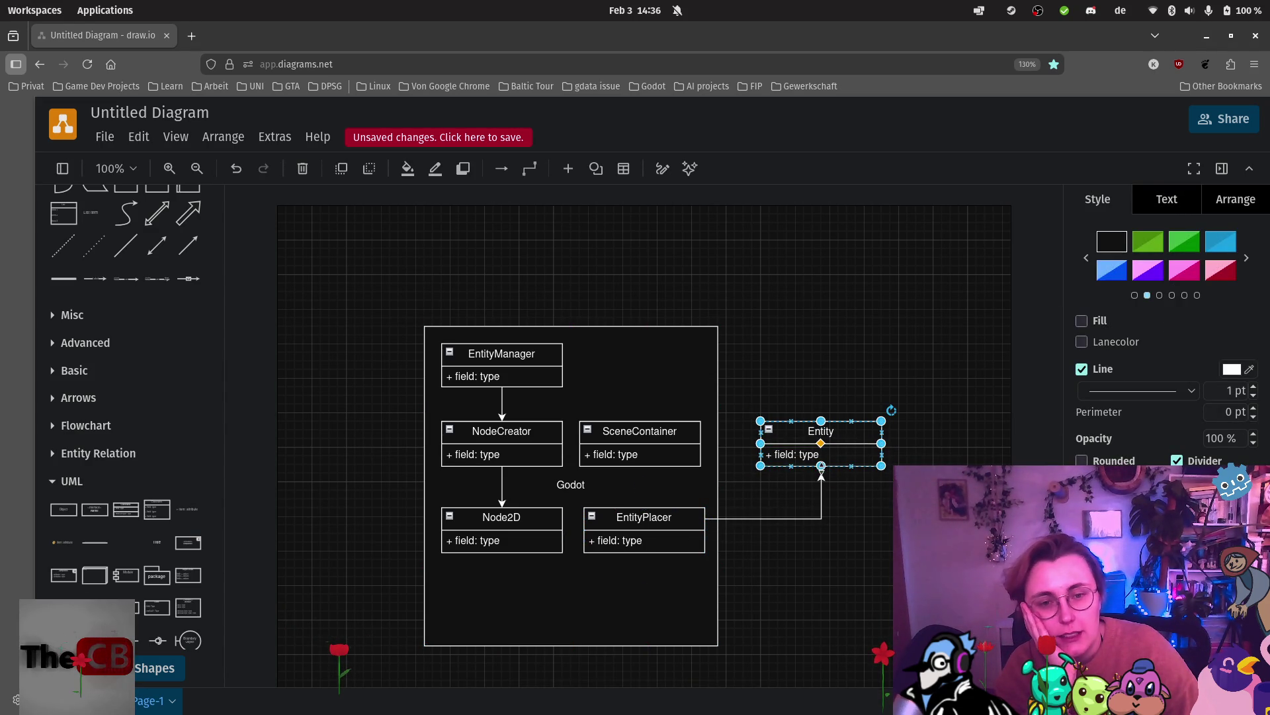
left_click(869, 527)
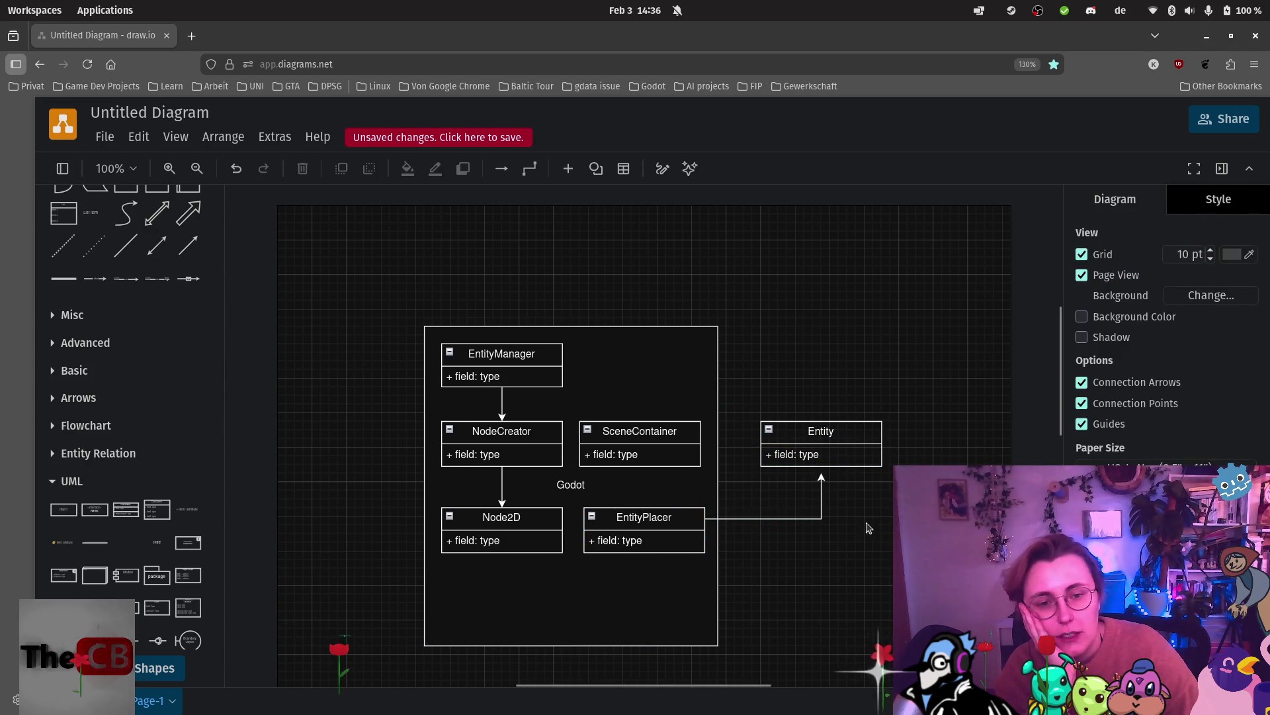
left_click(821, 489)
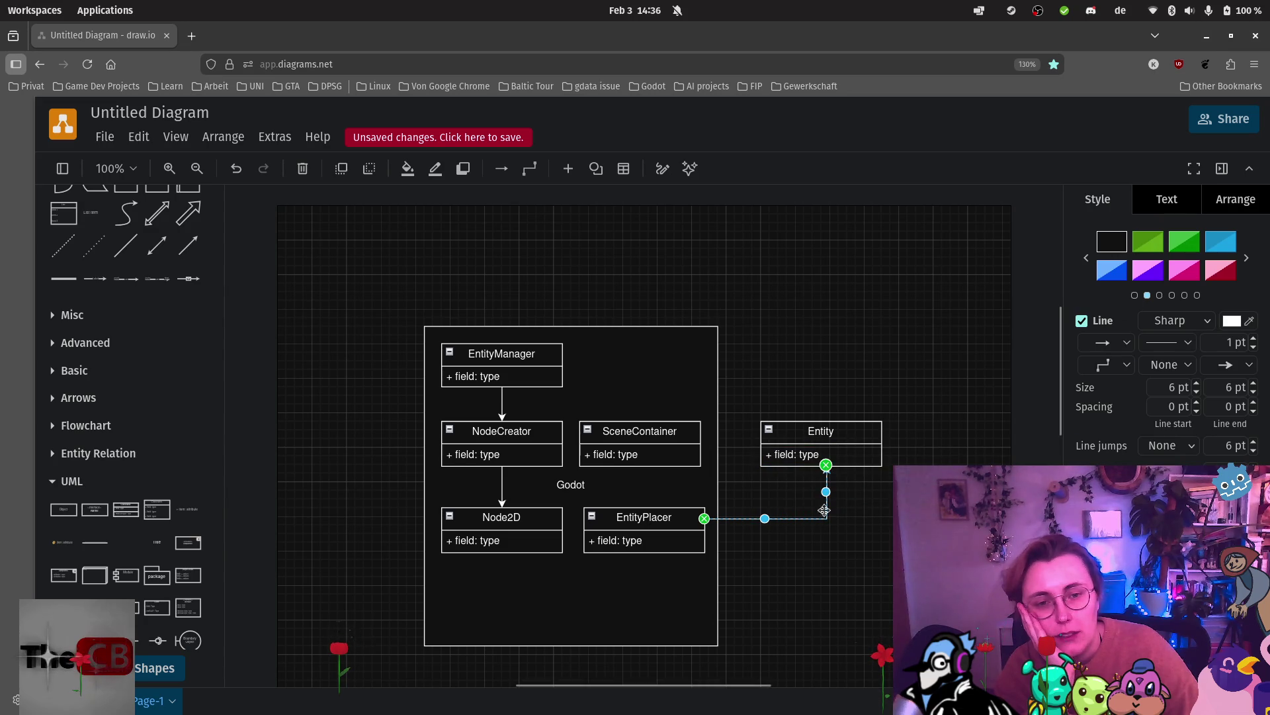
left_click(658, 433)
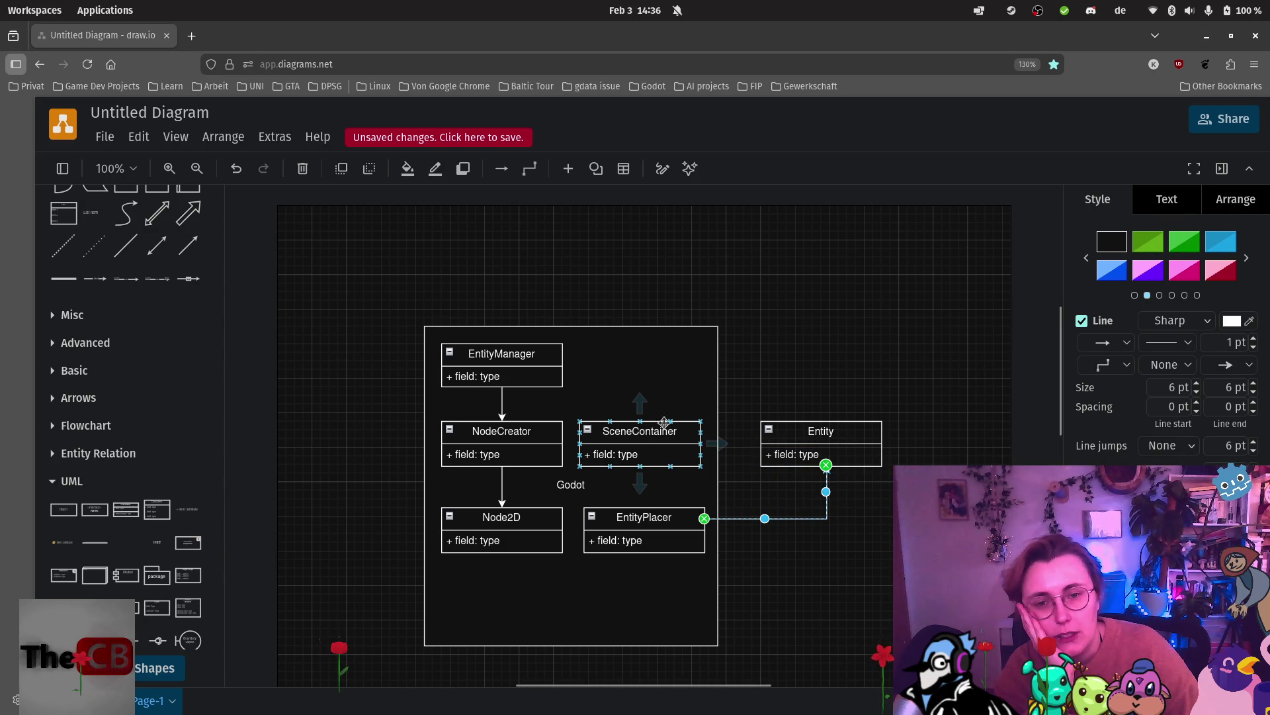
left_click_drag(664, 421, 668, 396)
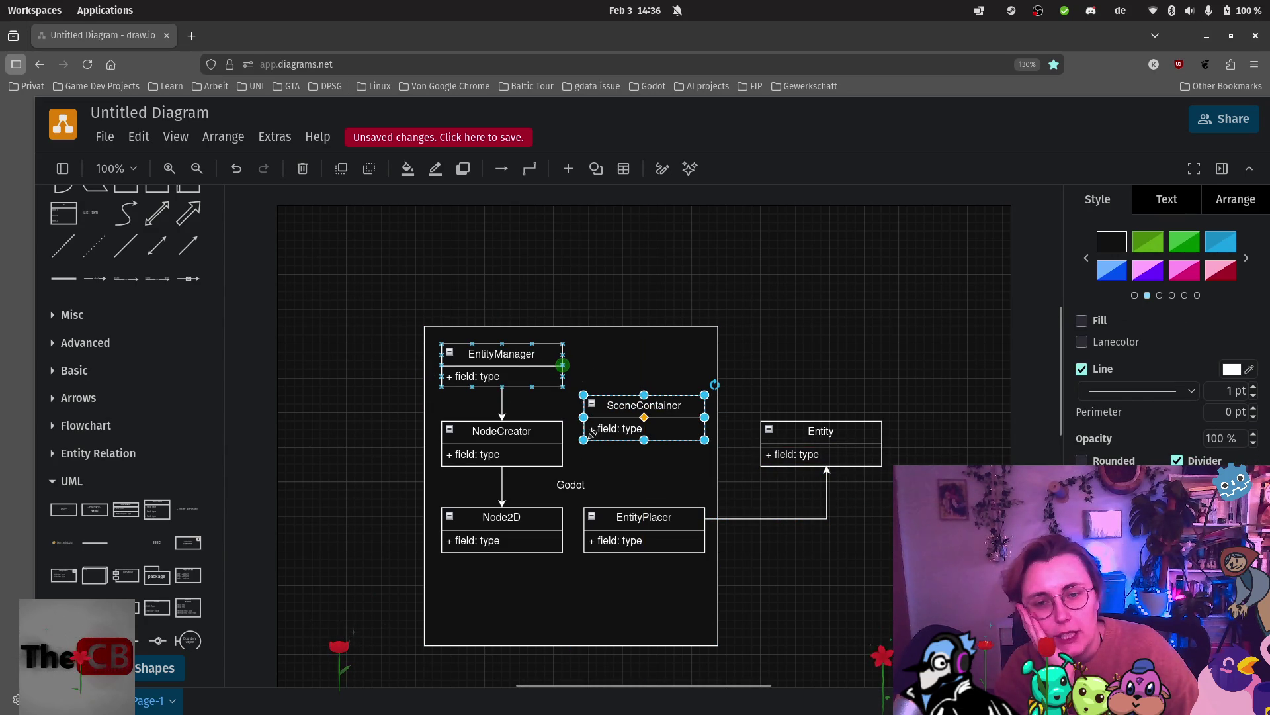
mouse_move(590, 433)
left_mouse_down()
mouse_move(628, 390)
mouse_move(655, 397)
left_mouse_up()
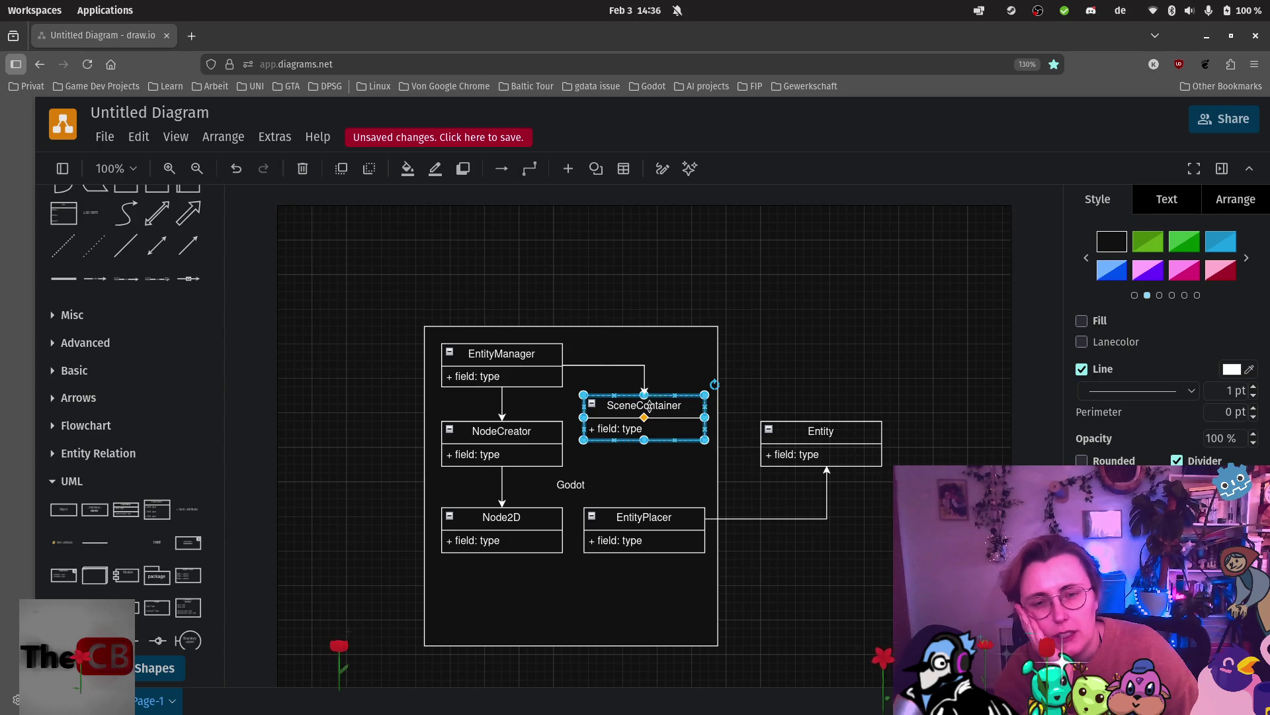
left_click(638, 461)
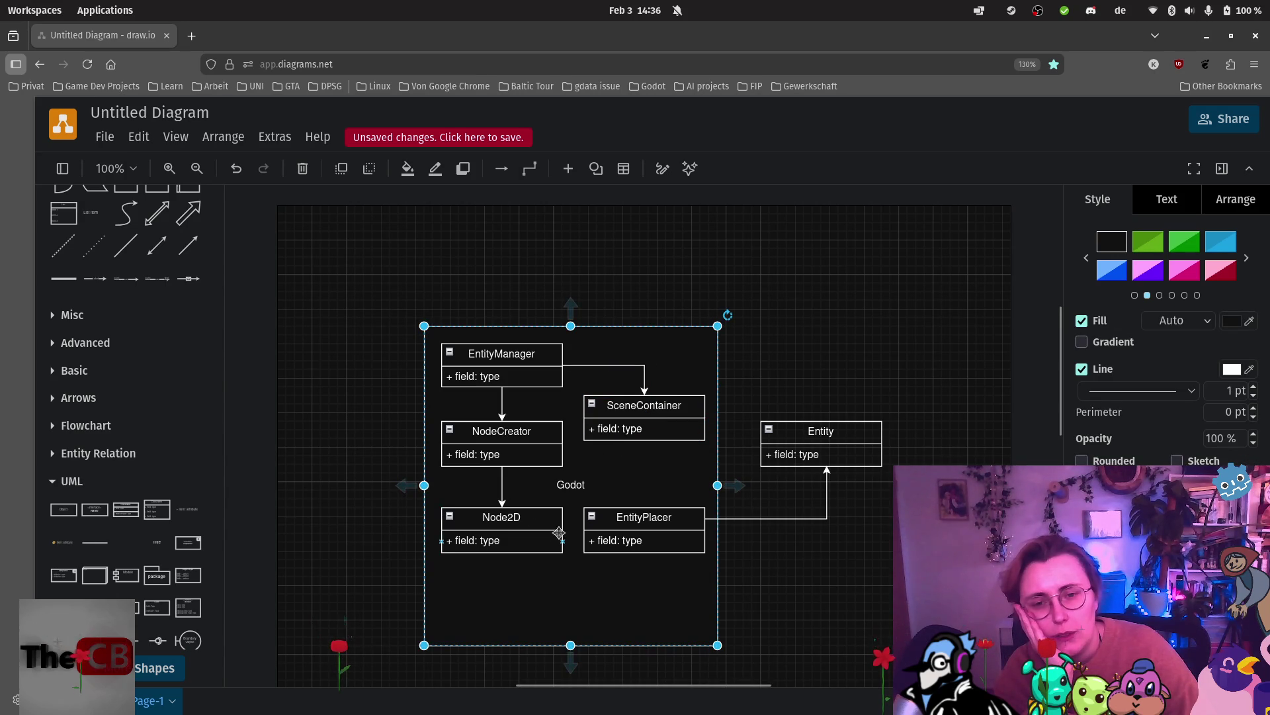
Draw an arrow from SceneContainer to Node2D and move EntityPlacer lower in the frame.
left_click(641, 436)
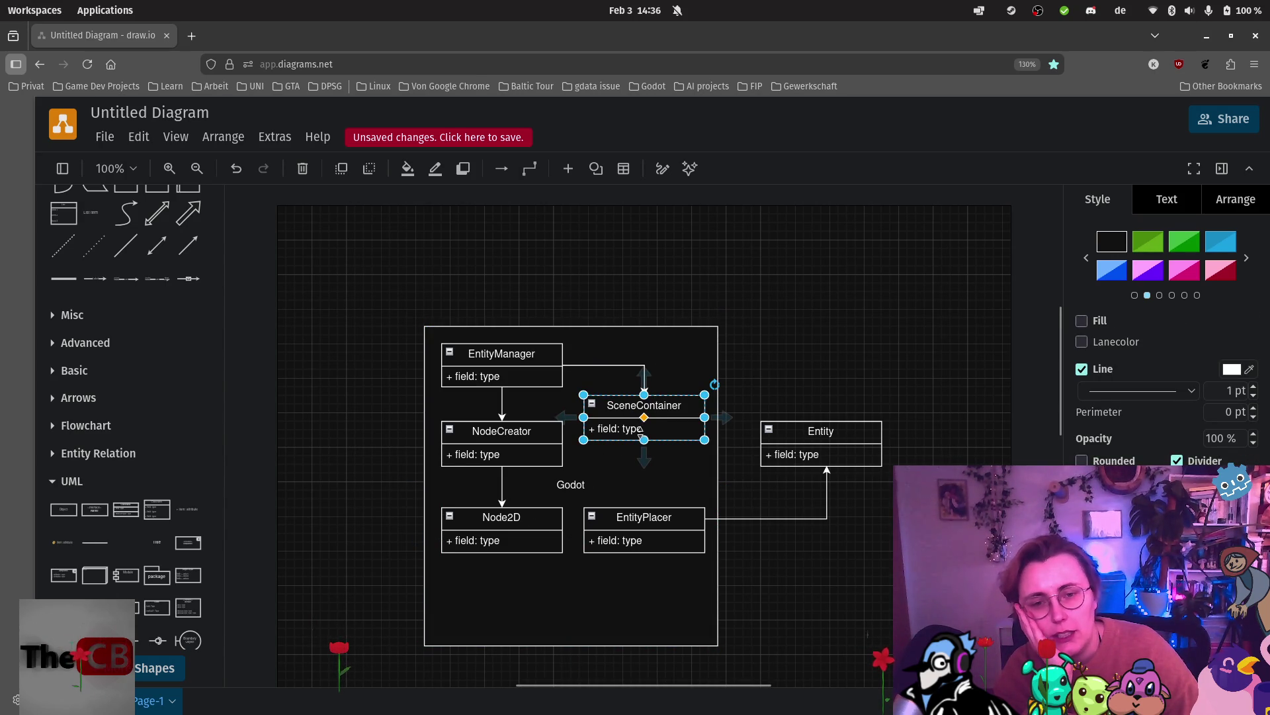
mouse_move(647, 456)
left_click_drag(645, 450, 562, 536)
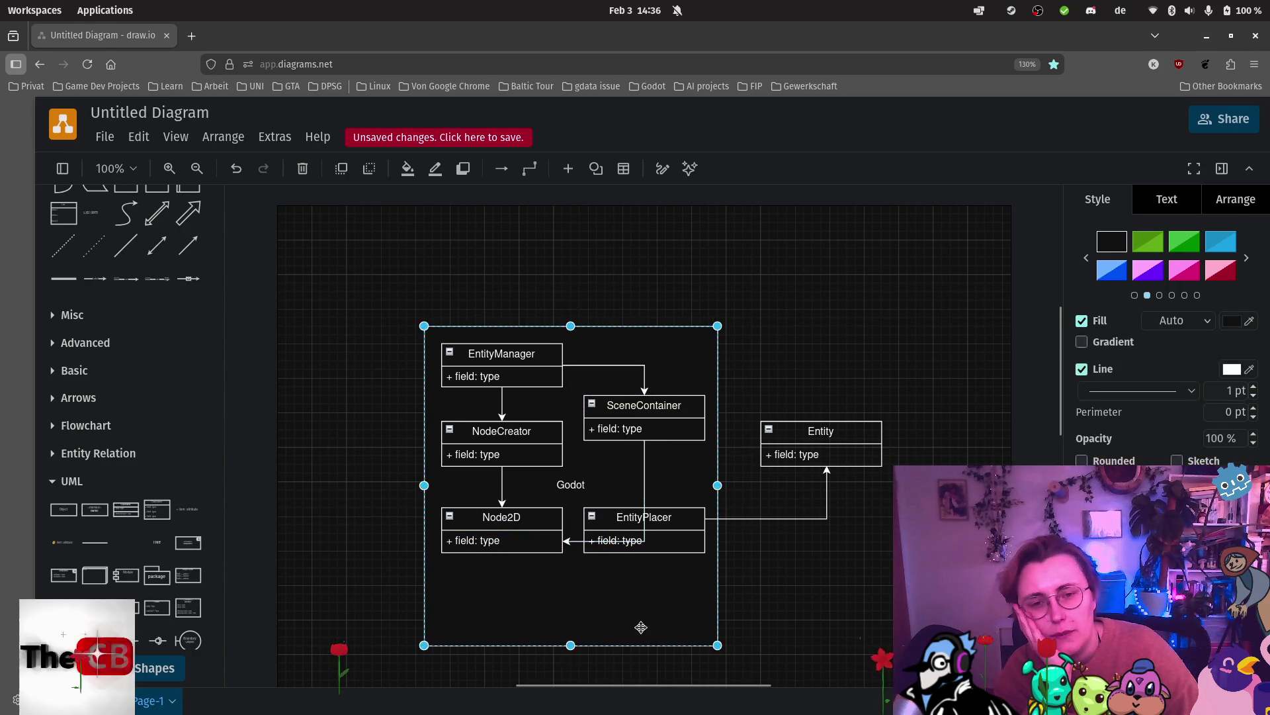
left_click_drag(690, 527, 689, 596)
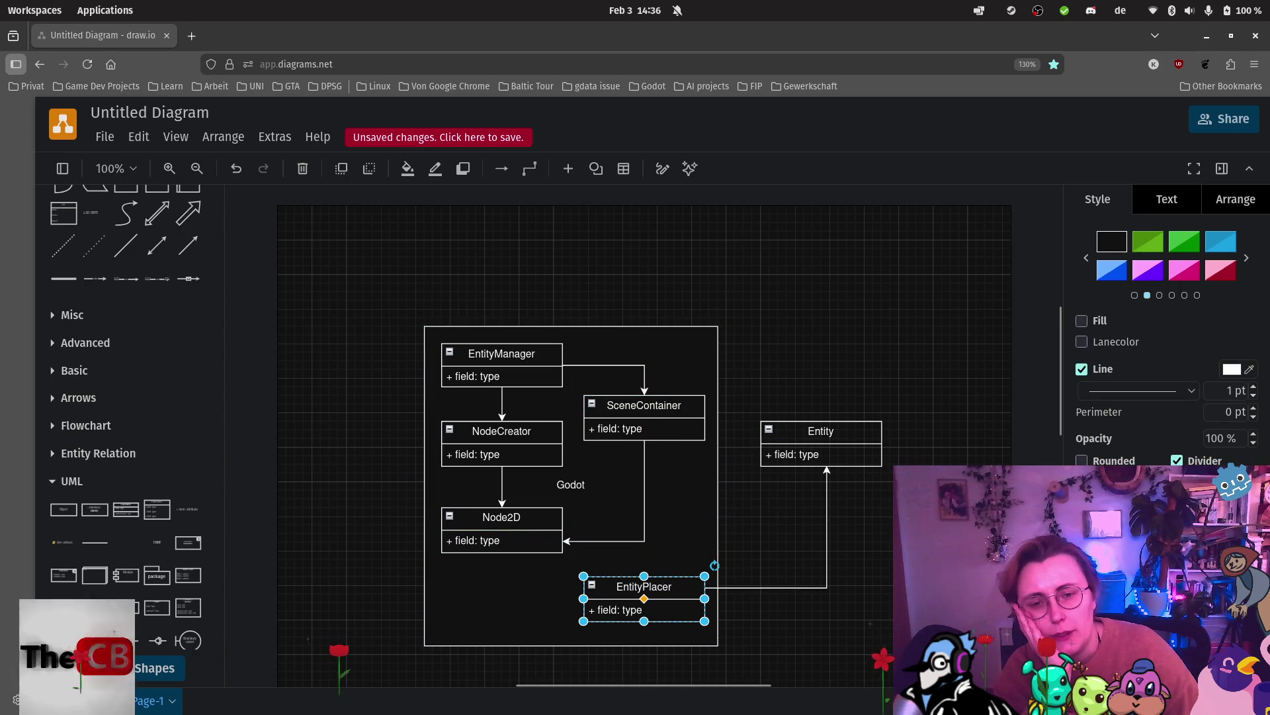
key("Escape")
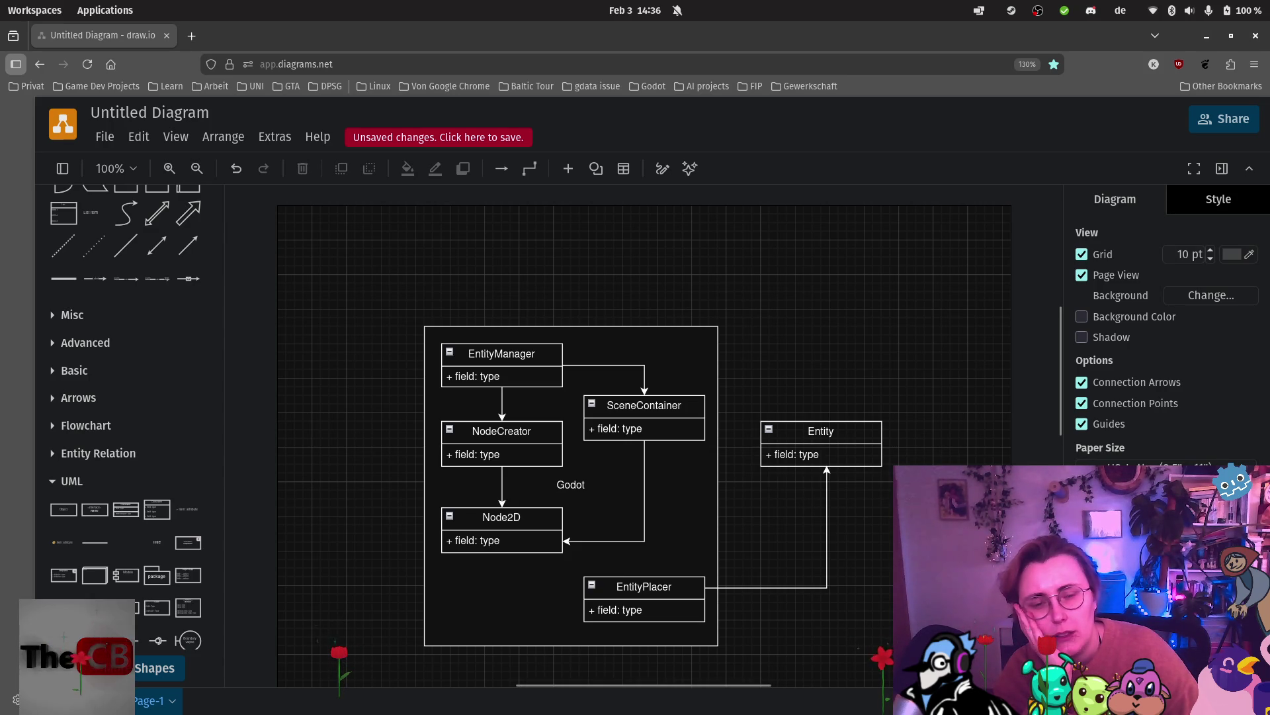
In Rider, review the Entity, TrashEntityNode and TrashEntity classes, including the EntityNodeCreator field.
mouse_move(6, 330)
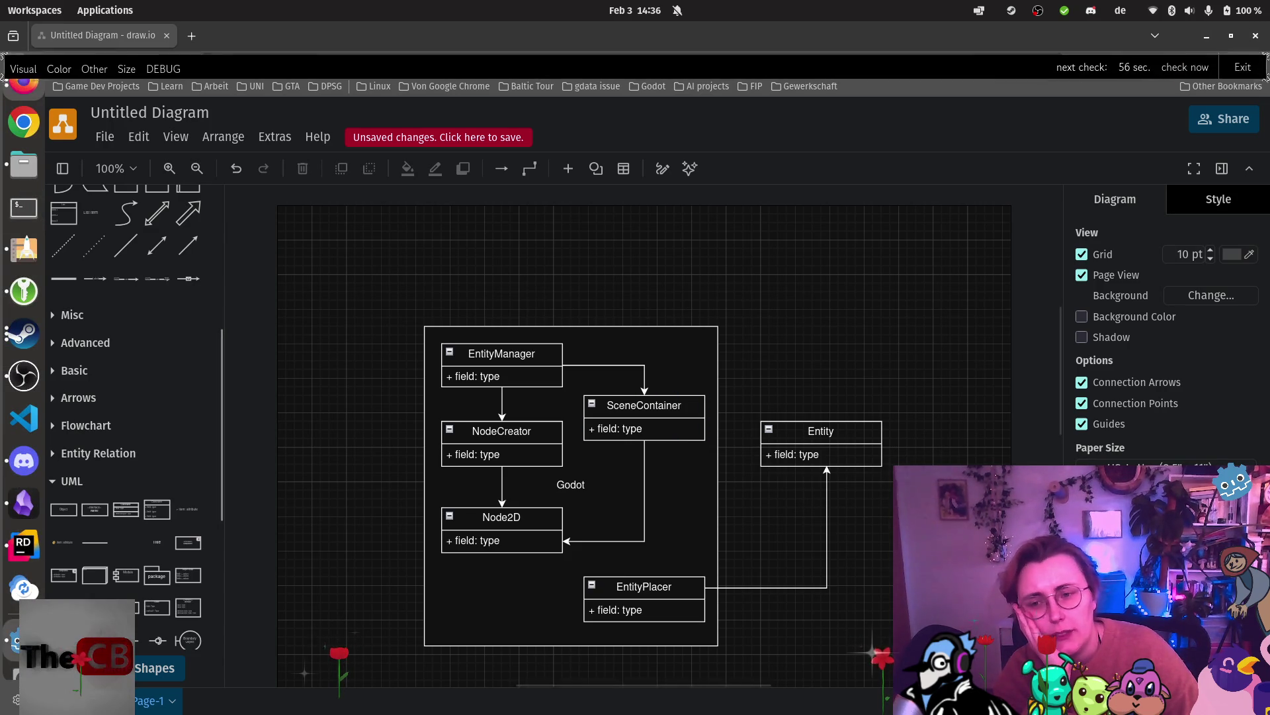
left_click(23, 544)
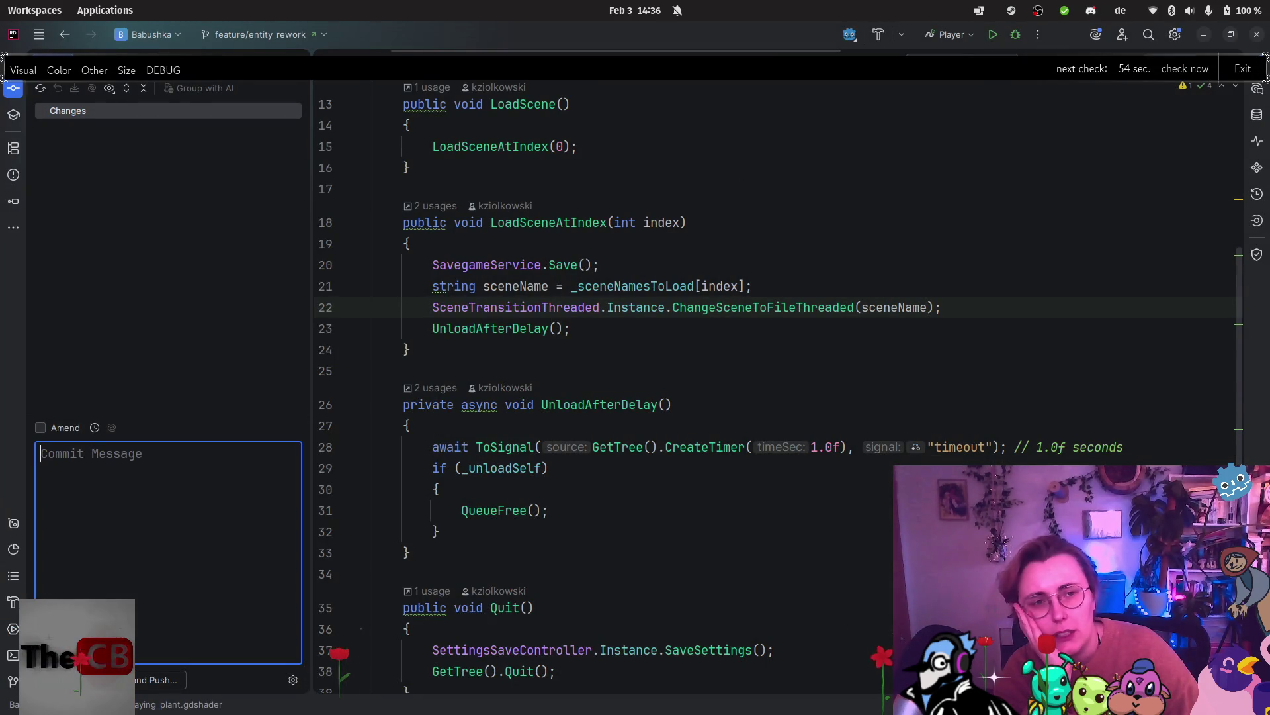
key("ctrl+alt+Left")
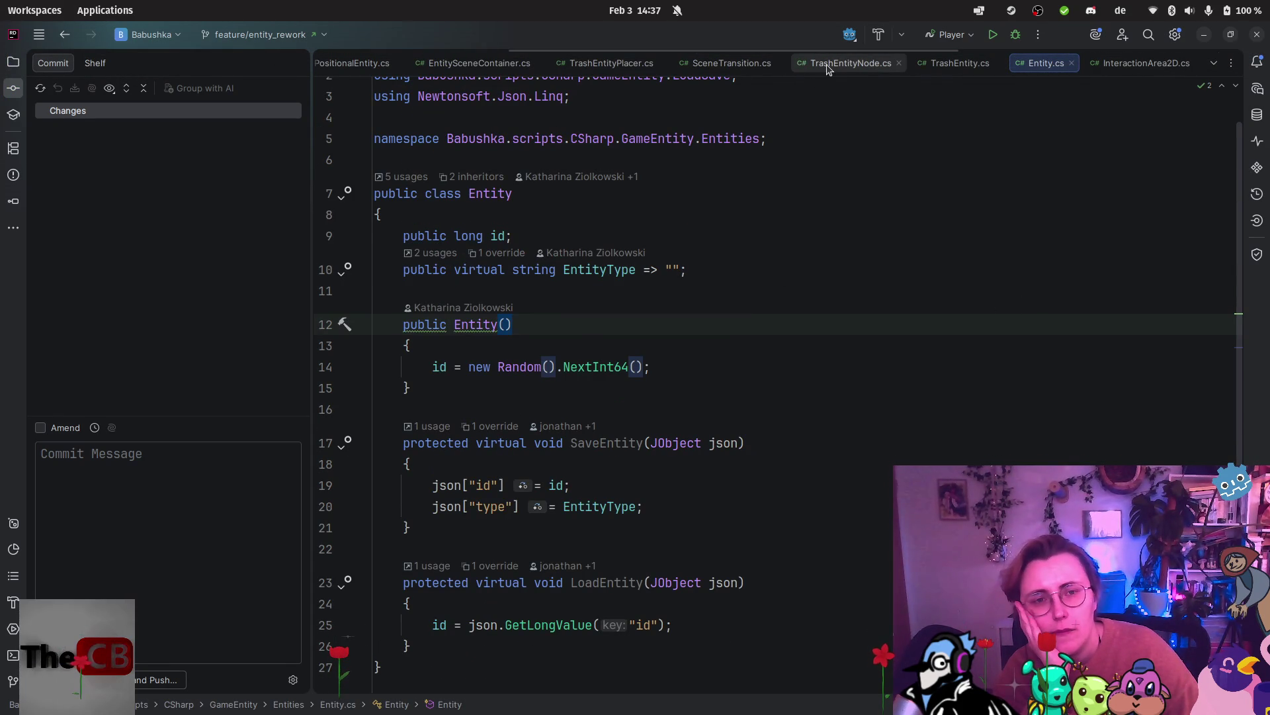
left_click(851, 64)
left_click(961, 63)
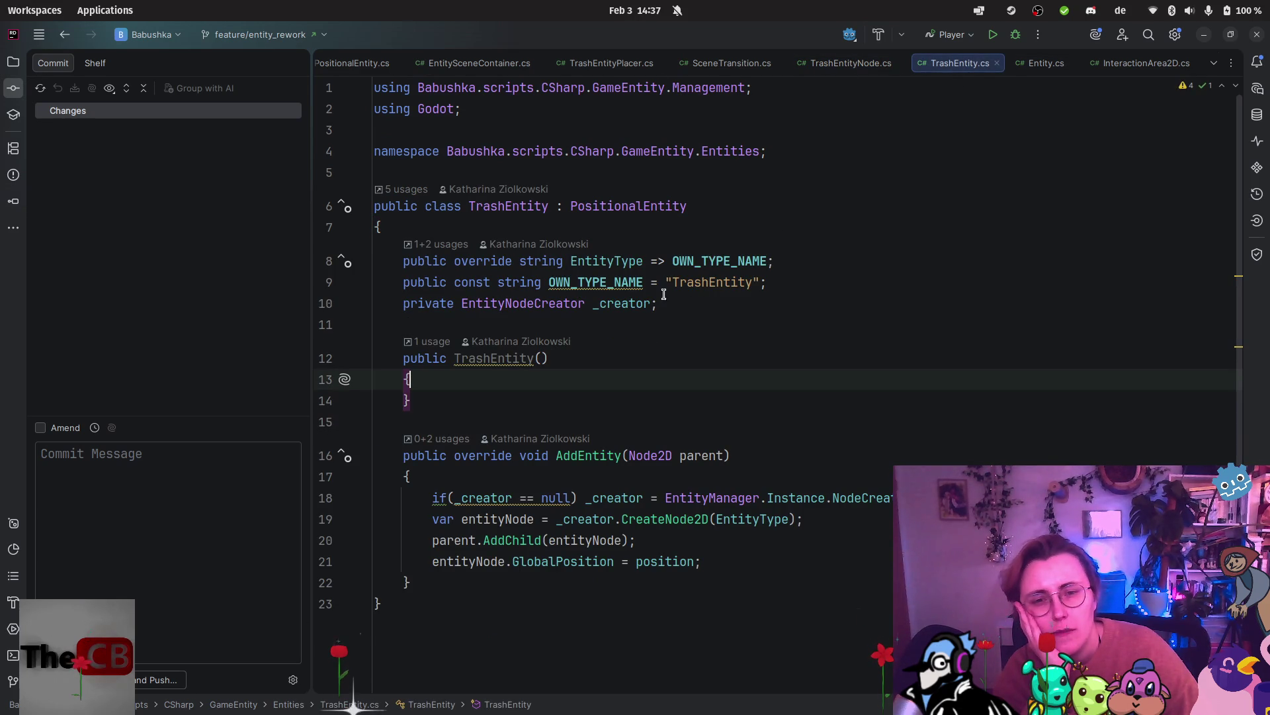
left_click(555, 304)
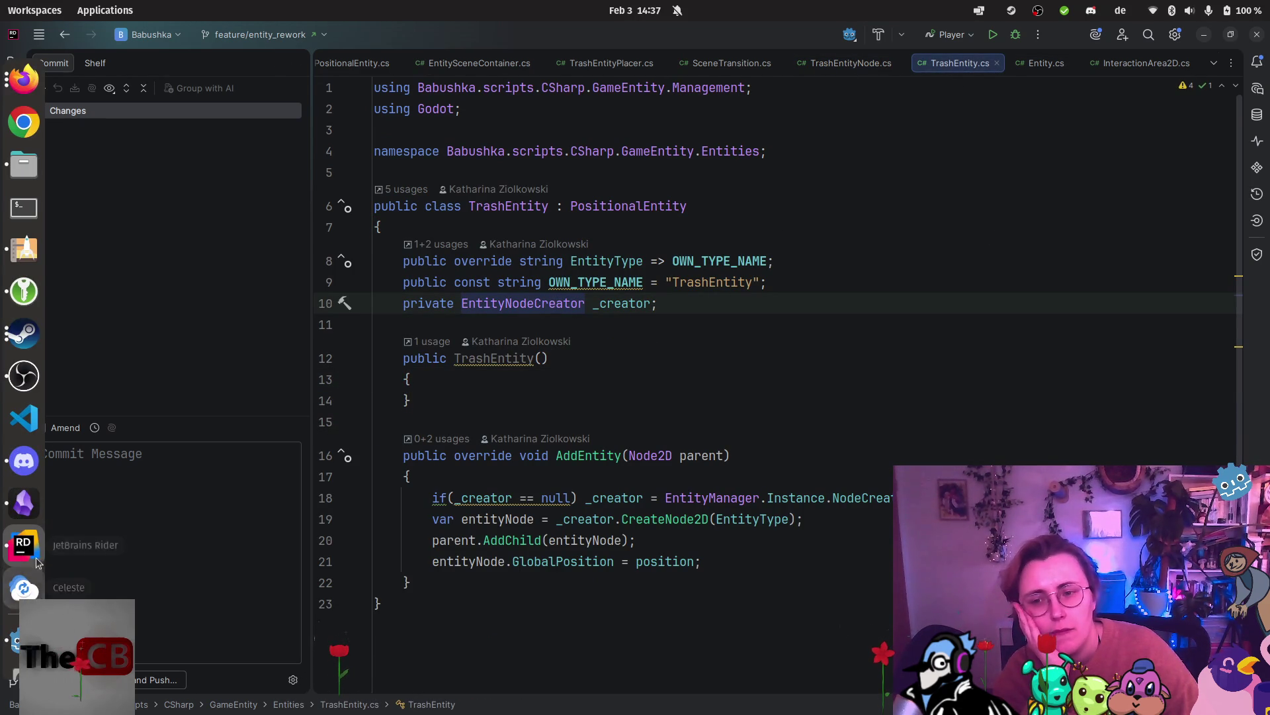
scroll(1099, 66, "down", 3)
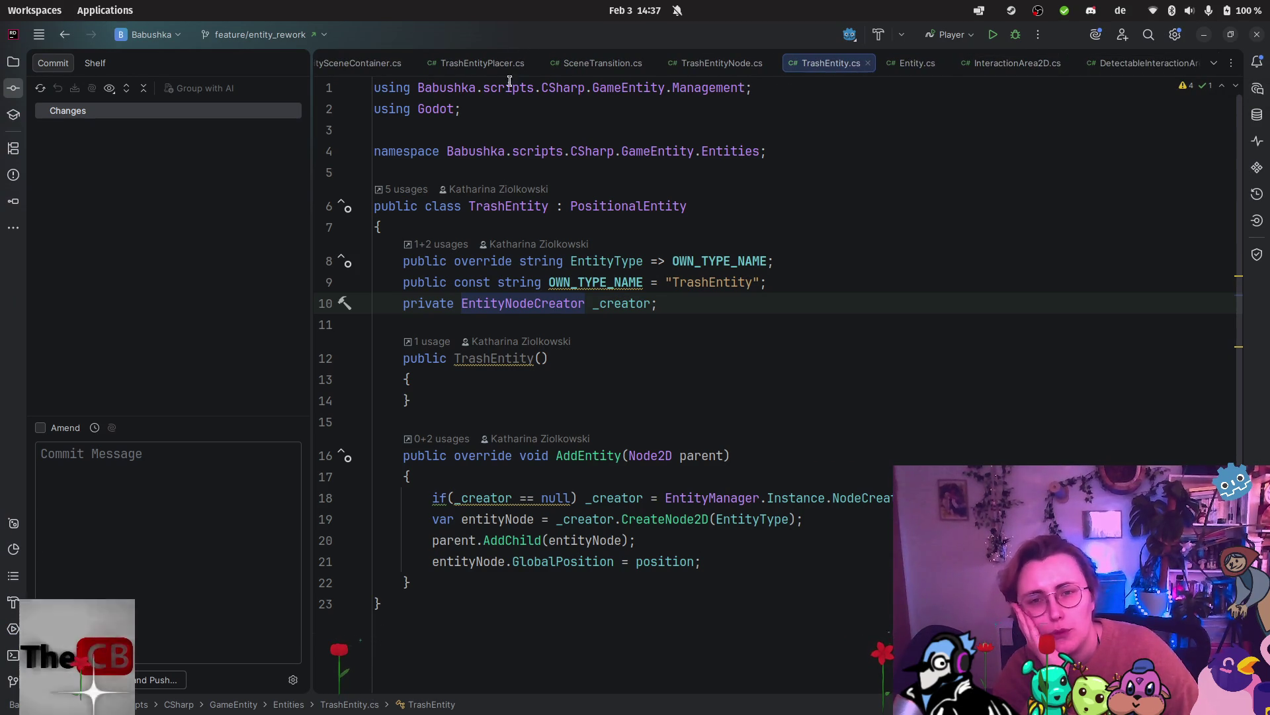
scroll(529, 66, "up", 3)
scroll(477, 64, "up", 2)
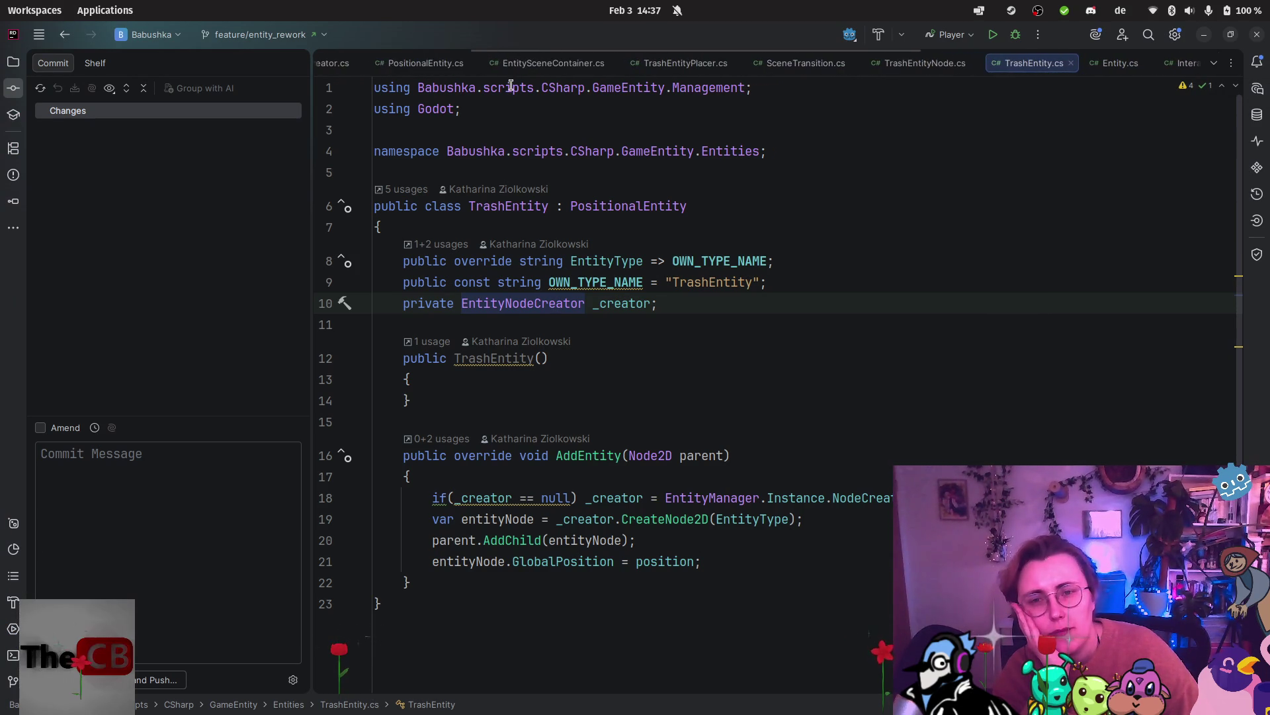
Review PositionalEntity's uses of _positionalNodeRef, then bring the Godot editor forward.
left_click(413, 61)
scroll(896, 196, "up", 3)
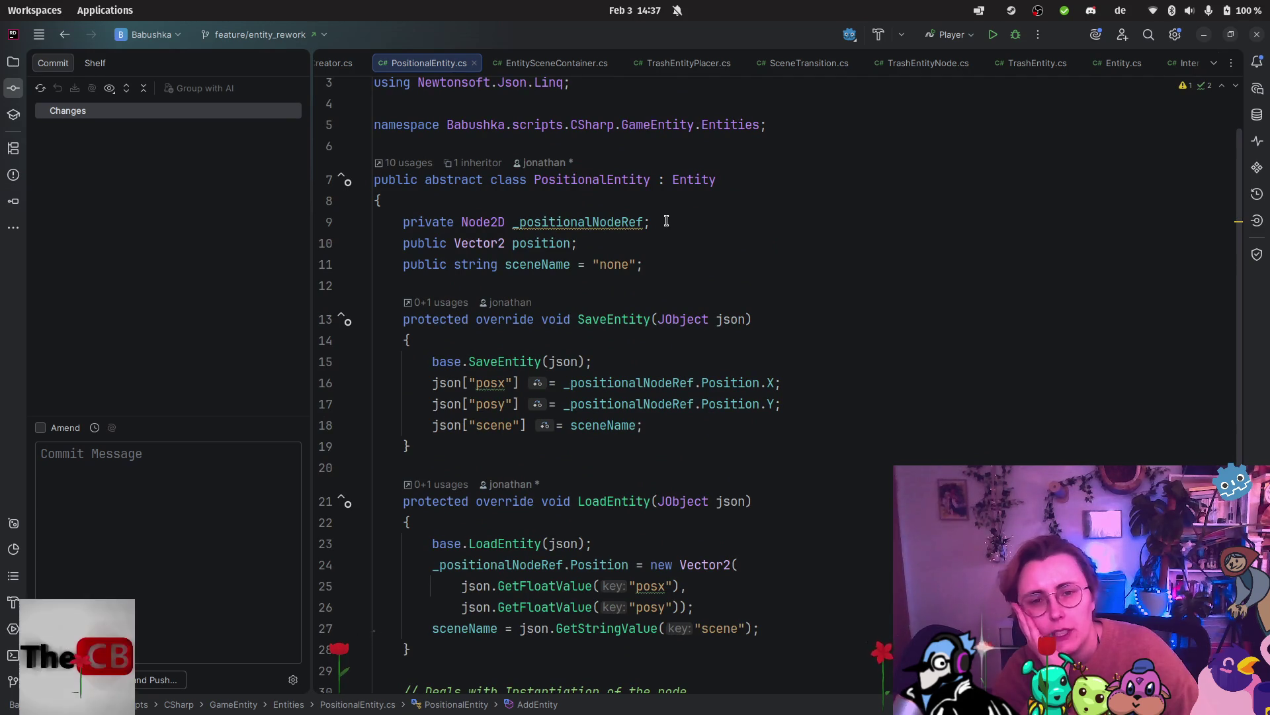
left_click(622, 223)
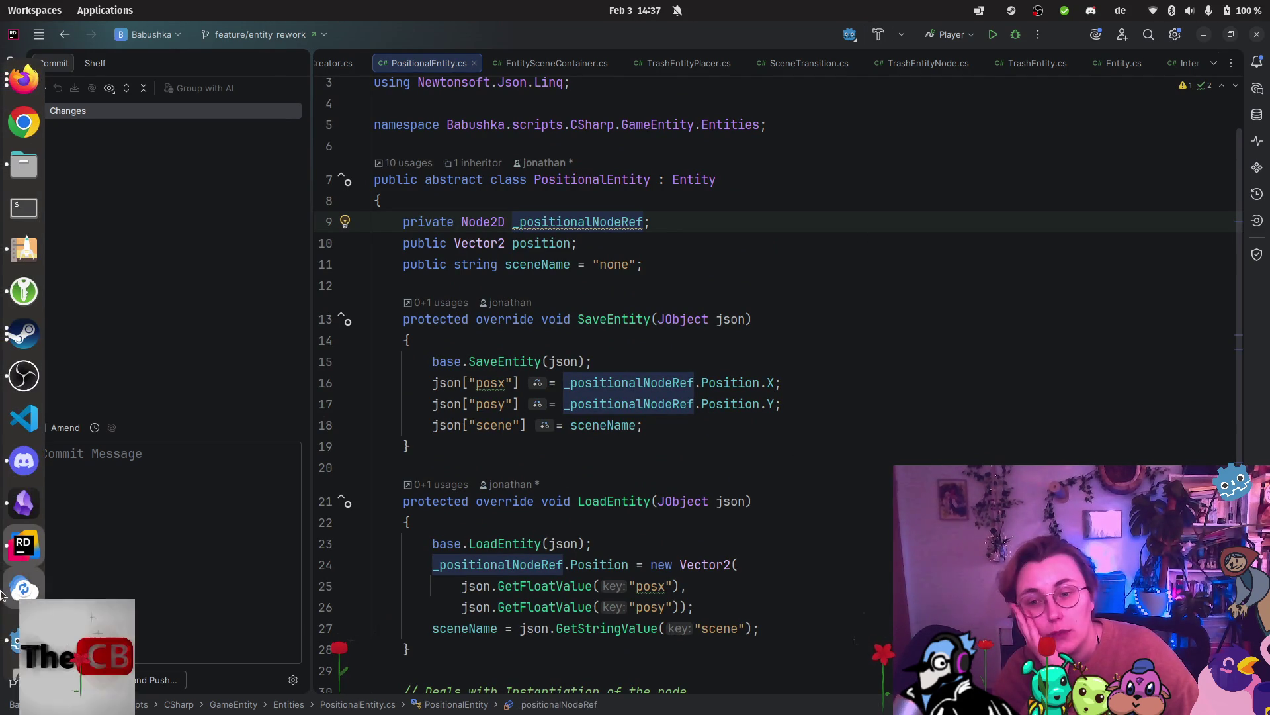
left_click(6, 641)
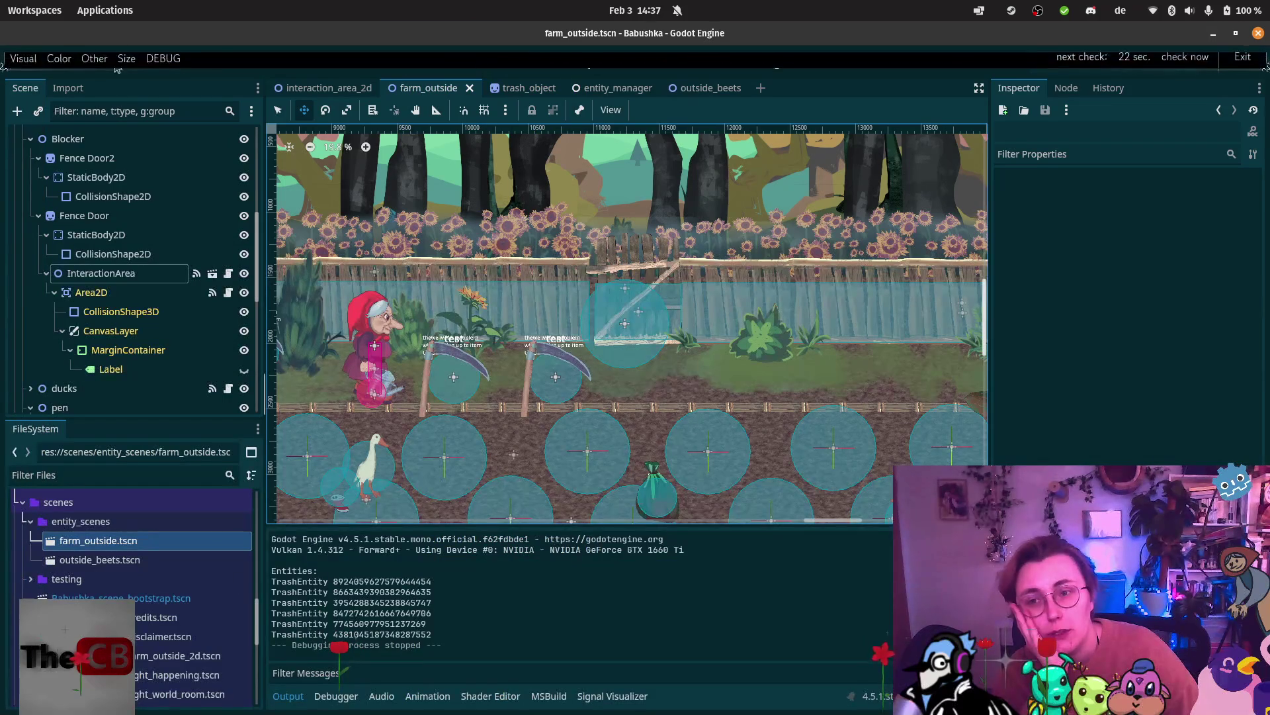
Back in draw.io, move the Entity class below the Godot frame.
left_click(23, 79)
left_click(199, 370)
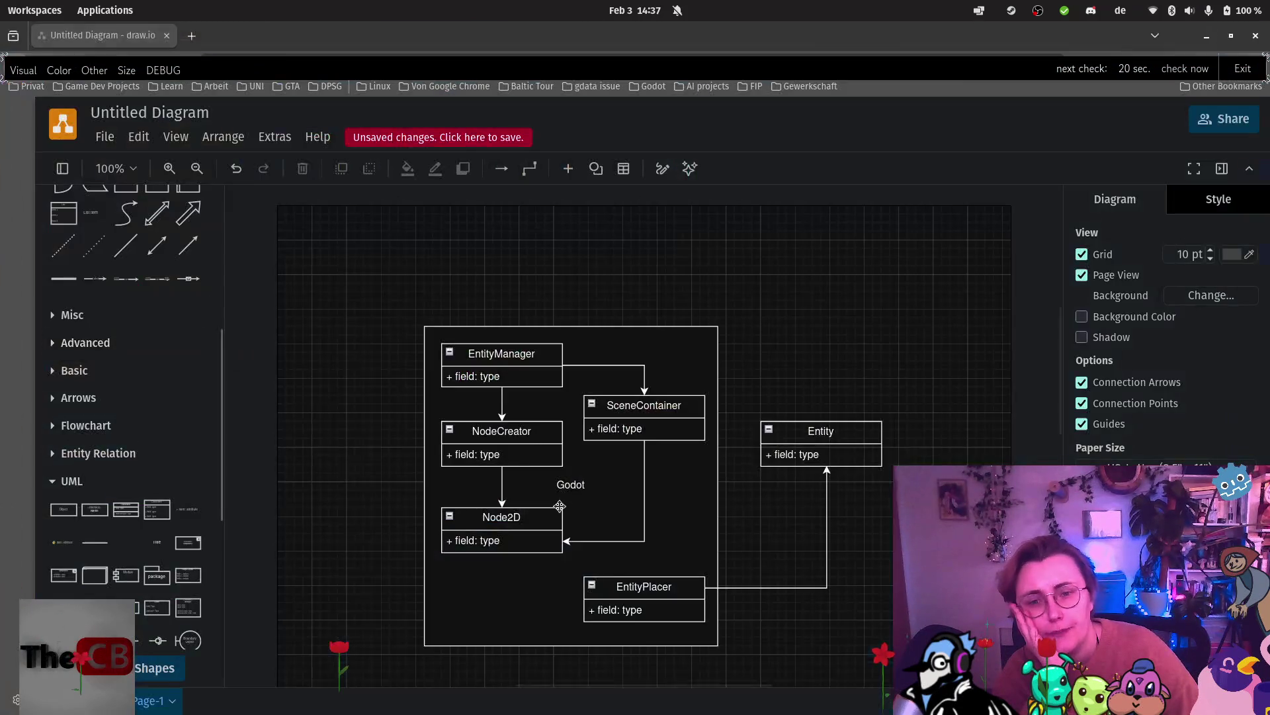
scroll(741, 490, "down", 5)
left_click(797, 246)
mouse_move(798, 246)
left_mouse_down()
mouse_move(782, 468)
mouse_move(457, 564)
mouse_move(529, 555)
mouse_move(474, 378)
mouse_move(494, 368)
left_mouse_up()
Draw an arrow from Entity up to Node2D's bottom, shifting its vertical run left.
mouse_move(498, 579)
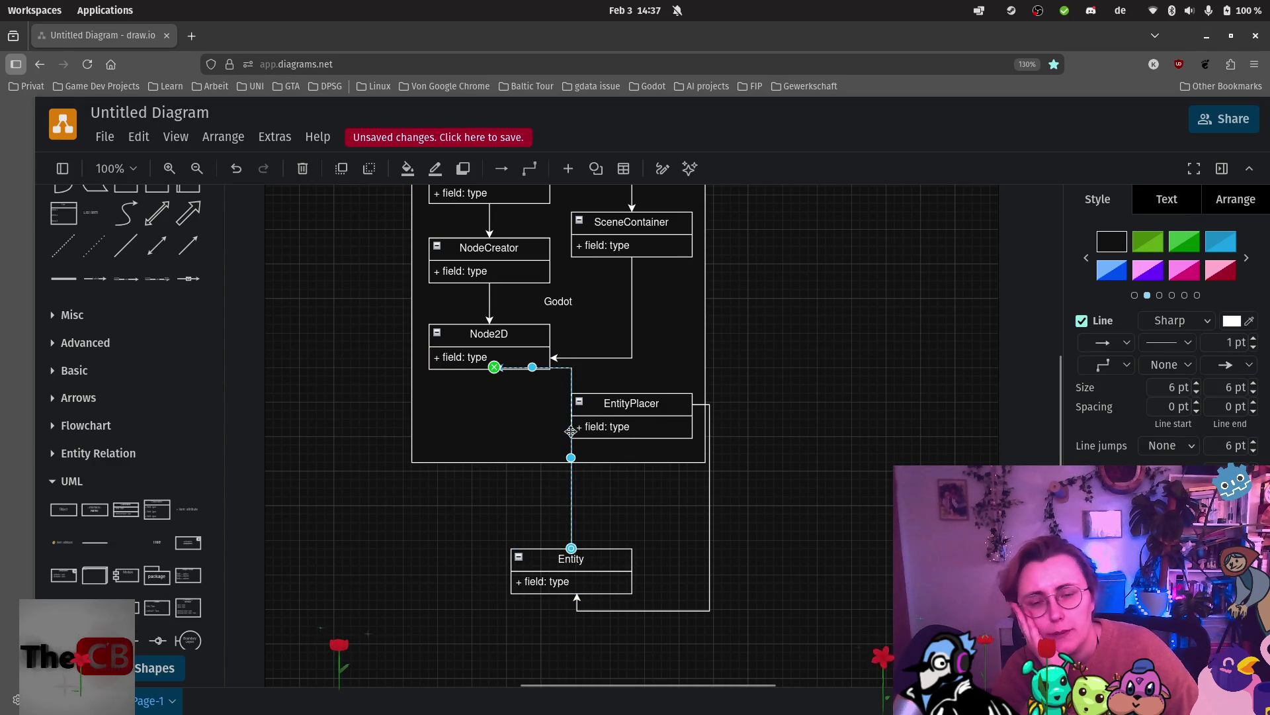
left_click(486, 555)
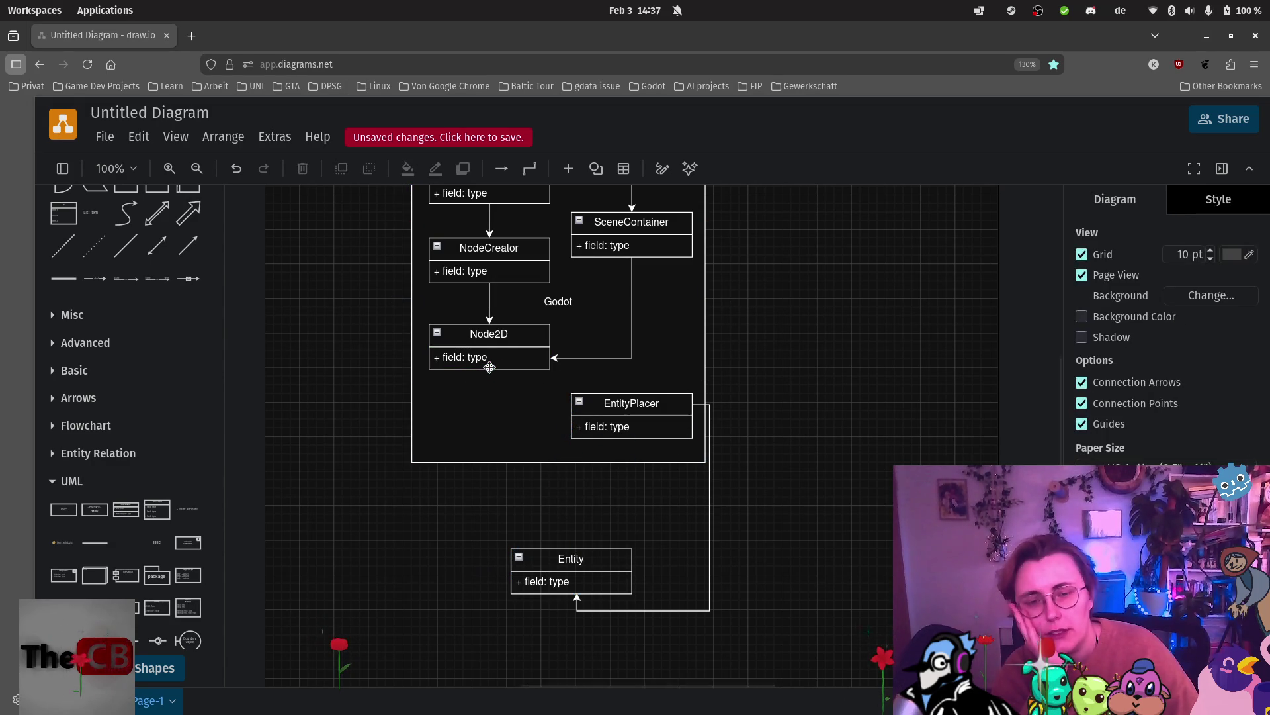
mouse_move(566, 545)
left_mouse_down()
mouse_move(474, 357)
mouse_move(485, 340)
mouse_move(482, 370)
left_mouse_up()
left_click(486, 357)
left_click(633, 534)
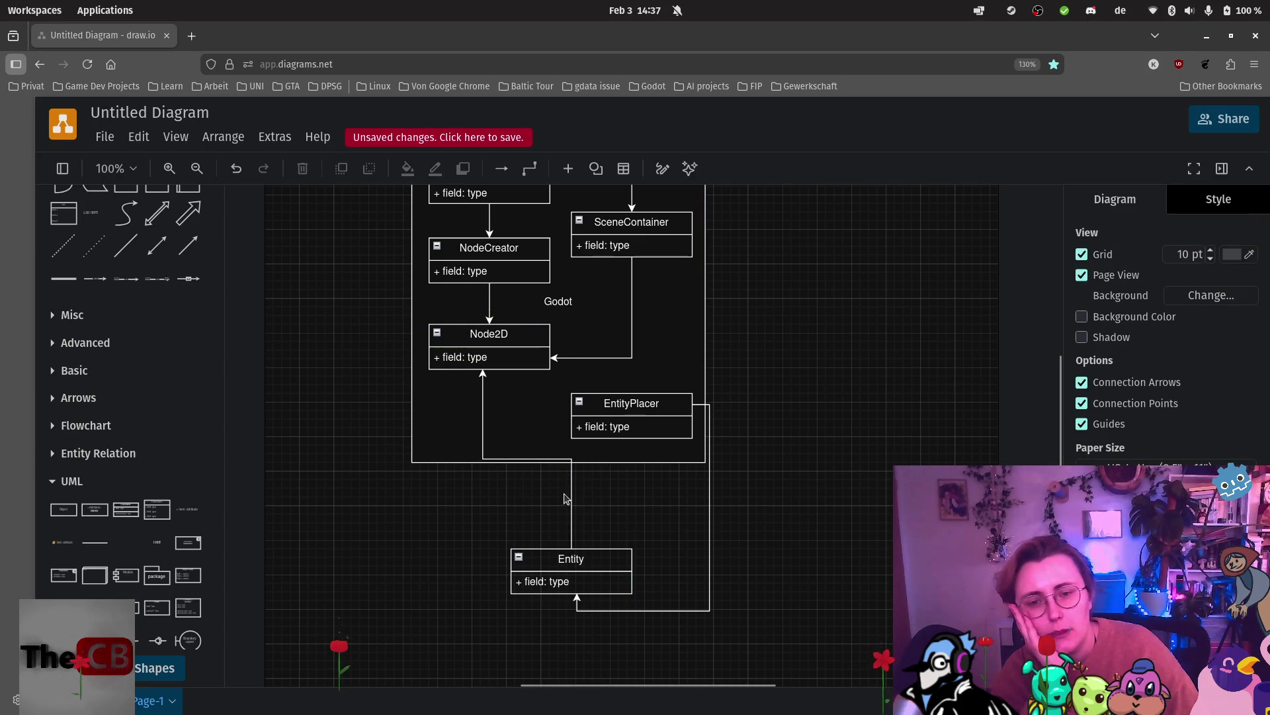
left_click_drag(571, 502, 481, 503)
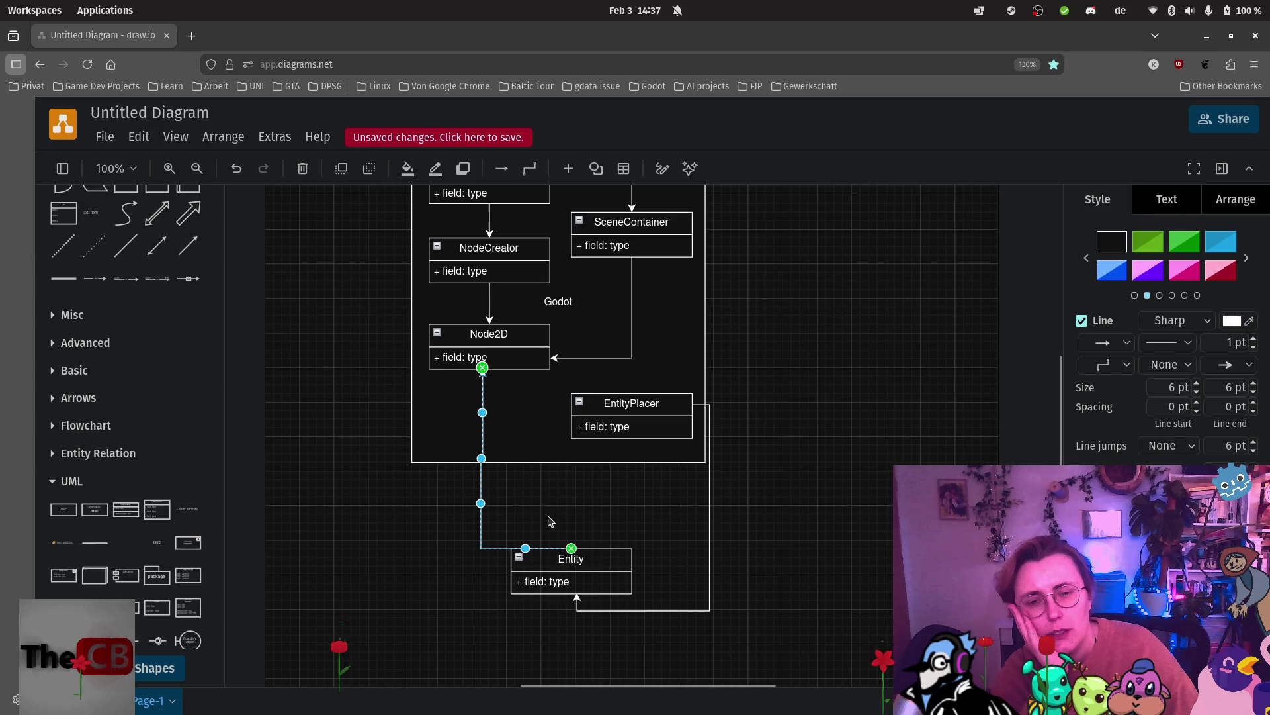
Draw an arrow from Entity to NodeCreator, routed around the frame's left side.
left_click(646, 542)
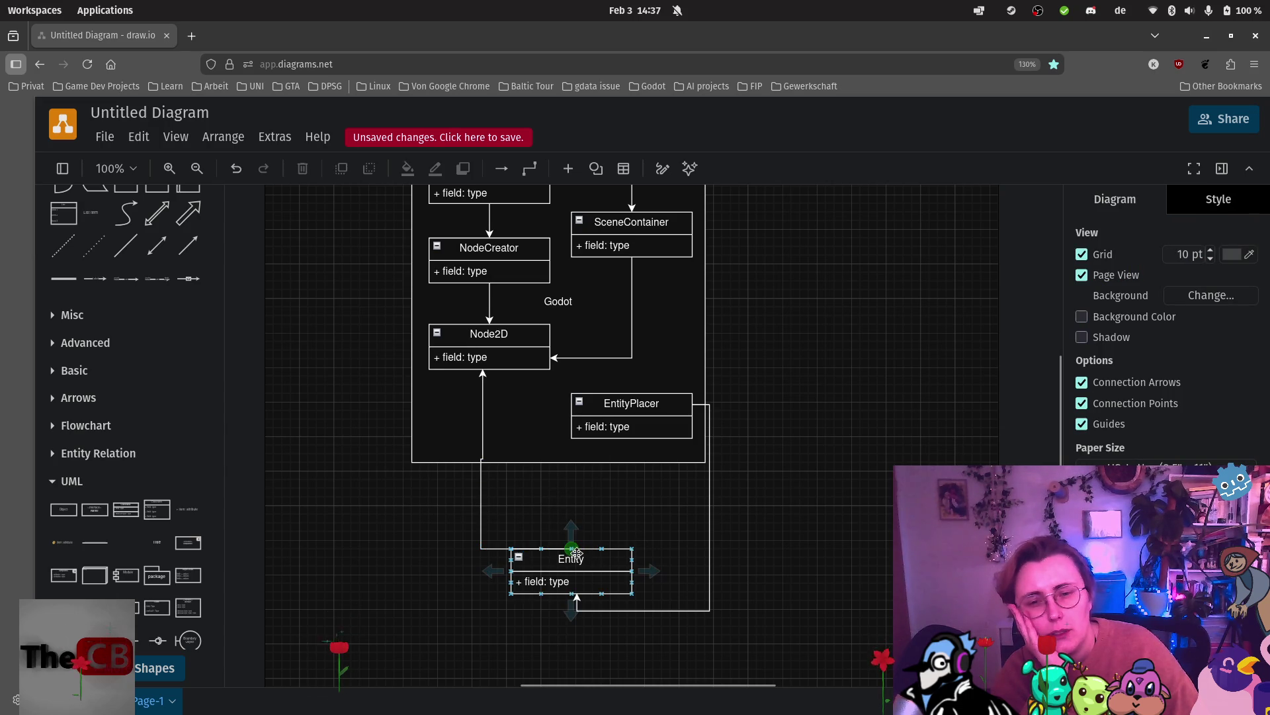
mouse_move(570, 547)
left_mouse_down()
mouse_move(589, 348)
mouse_move(335, 292)
mouse_move(505, 274)
mouse_move(489, 308)
mouse_move(404, 320)
mouse_move(351, 286)
mouse_move(428, 258)
left_mouse_up()
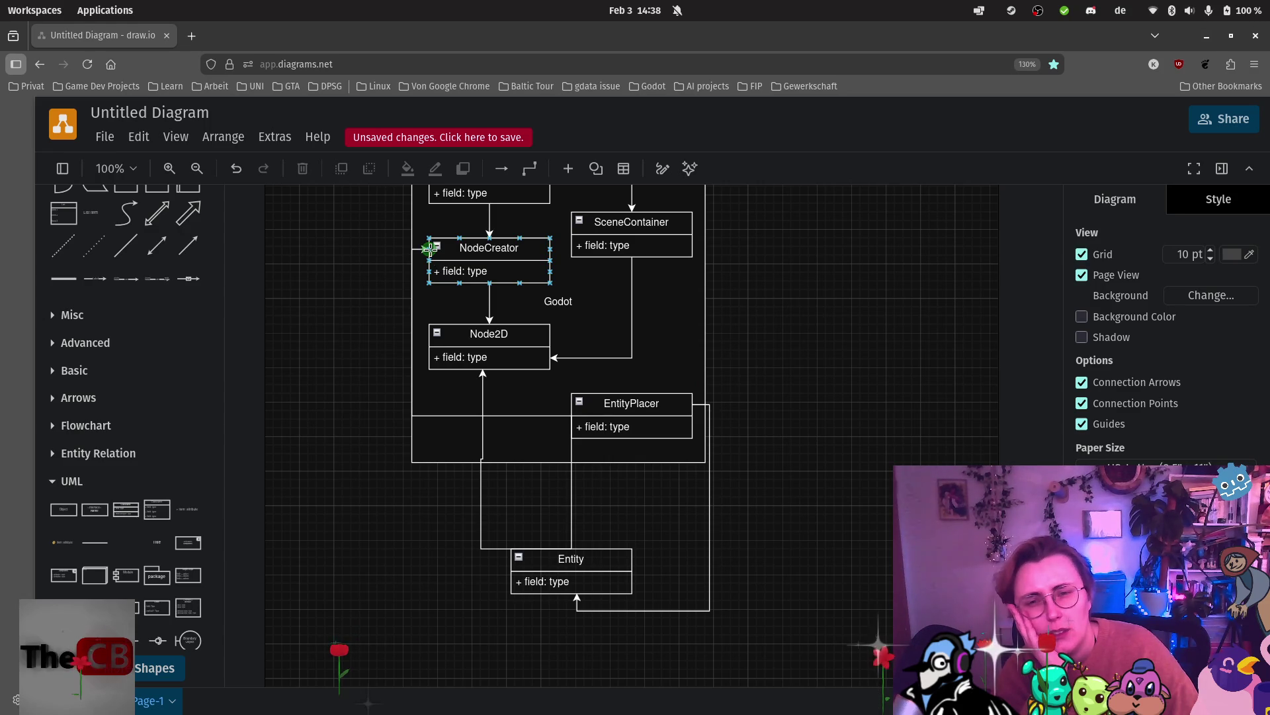
left_click(412, 324)
left_click_drag(411, 331, 325, 331)
mouse_move(453, 409)
left_mouse_down()
mouse_move(397, 509)
mouse_move(394, 549)
left_mouse_up()
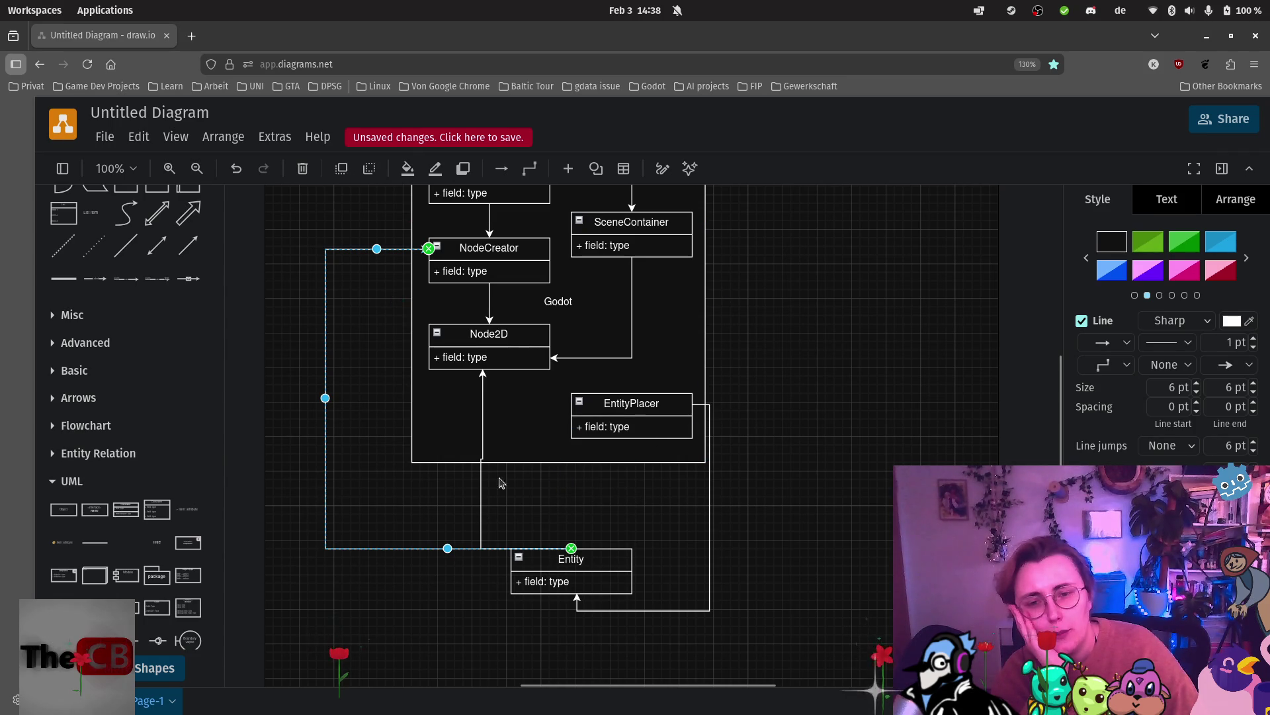
Shift the EntityPlacer–Entity arrow's vertical run further right, clear of the frame's edge.
scroll(555, 476, "up", 2)
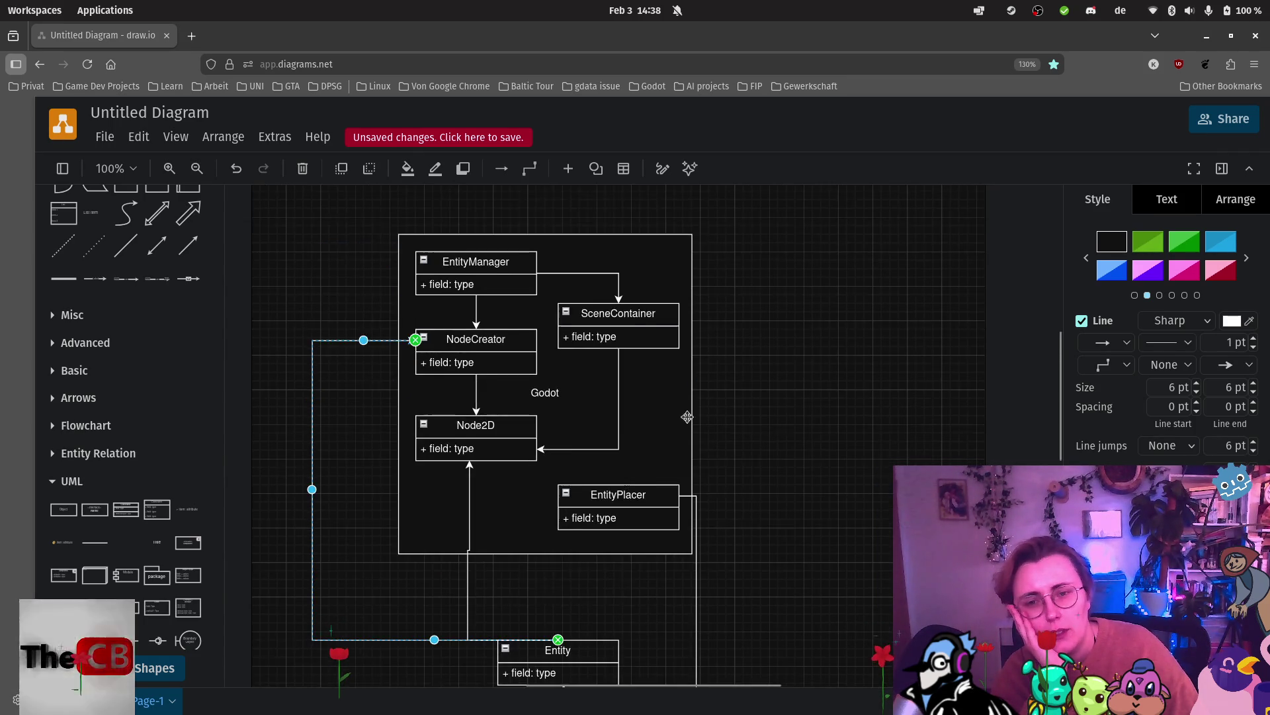
scroll(782, 339, "down", 1)
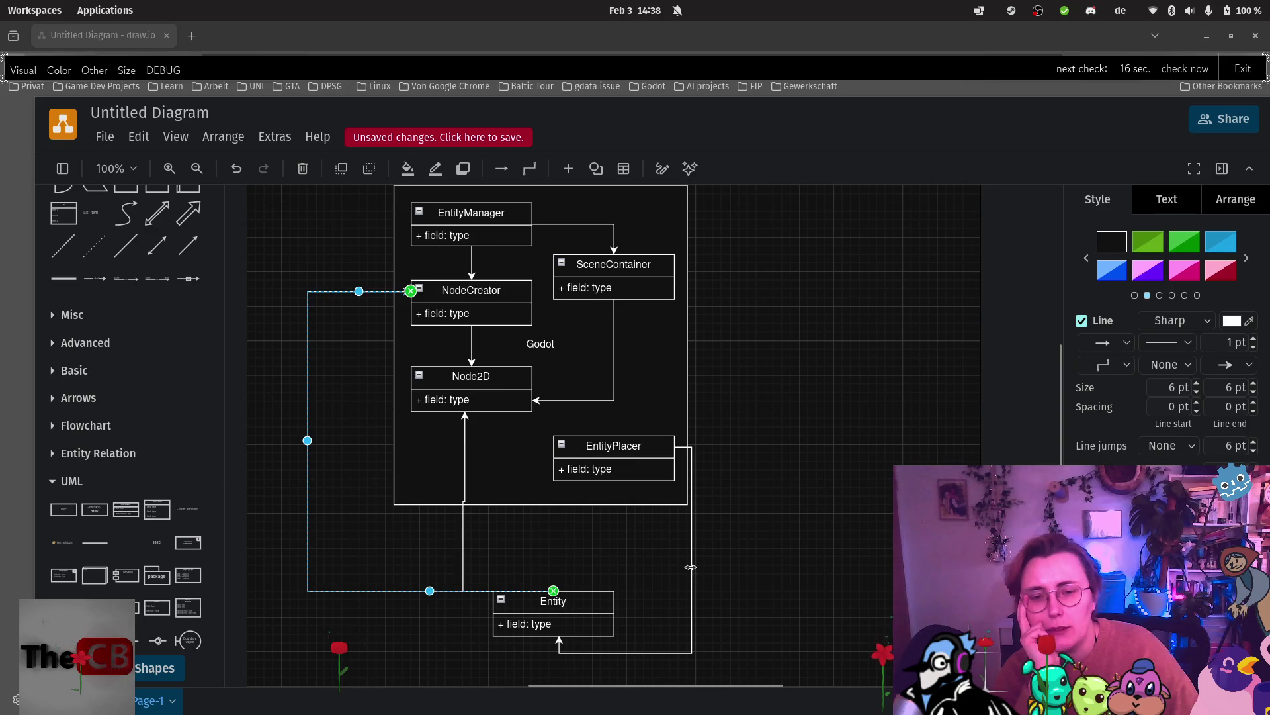
mouse_move(690, 567)
left_mouse_down()
mouse_move(689, 556)
mouse_move(706, 576)
mouse_move(765, 368)
mouse_move(788, 488)
left_mouse_up()
Select the Entity, NodeCreator and Node2D class boxes in turn to inspect them.
left_click(774, 568)
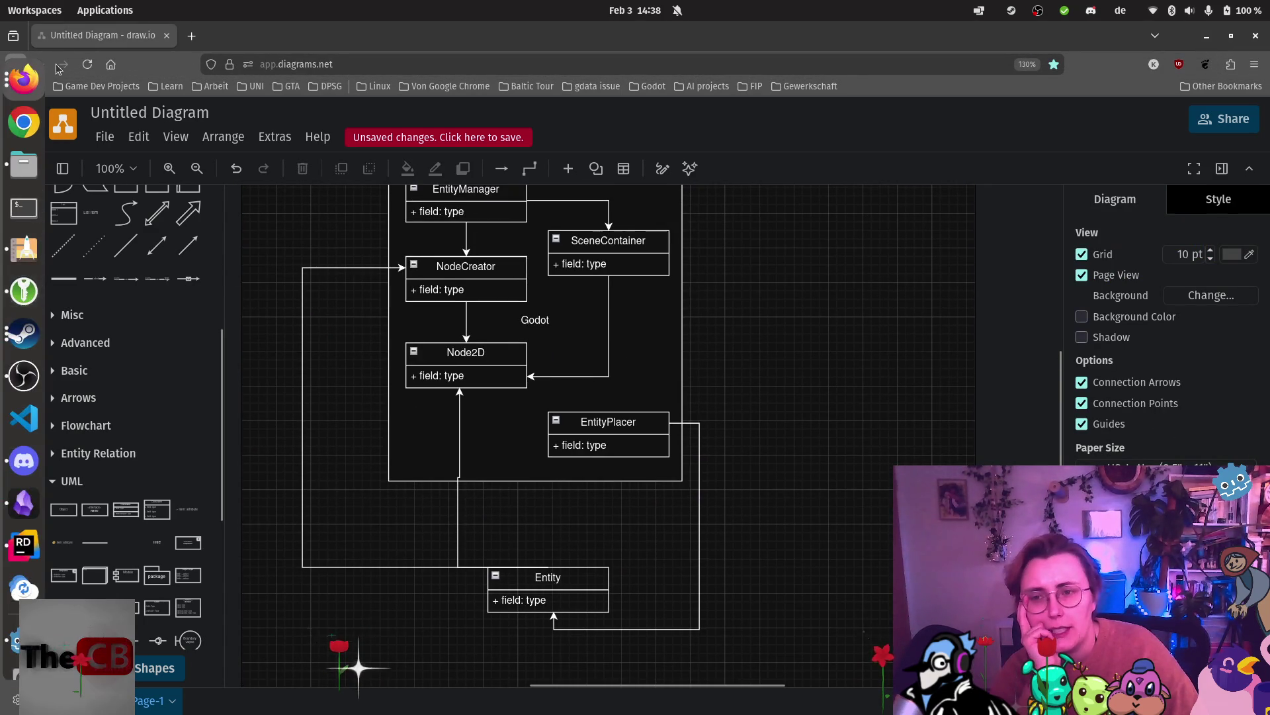
left_click(555, 577)
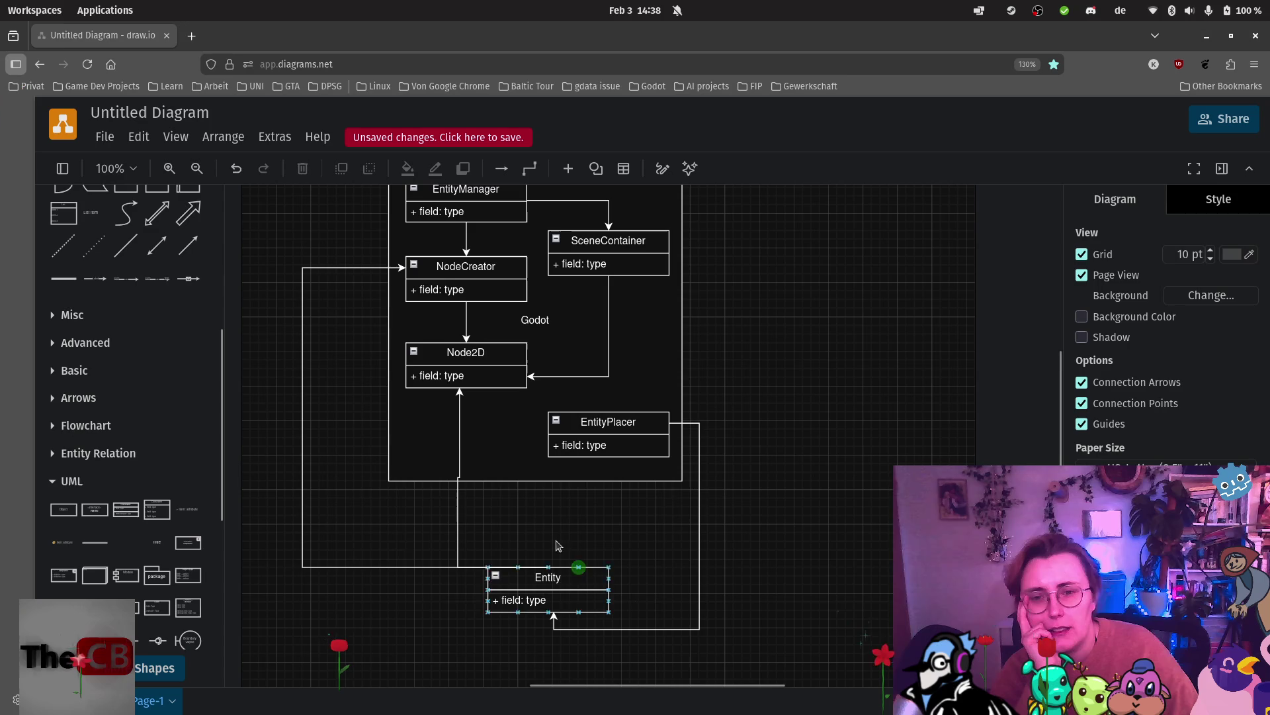
left_click(500, 270)
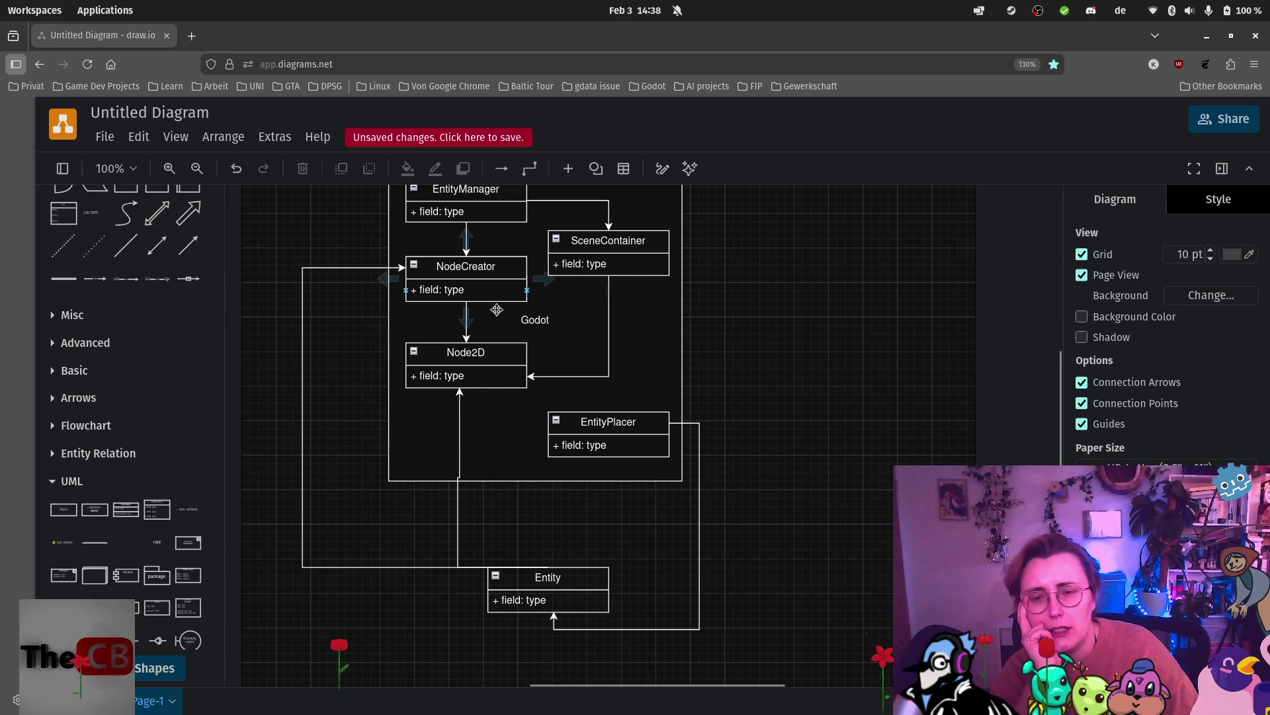
left_click(494, 360)
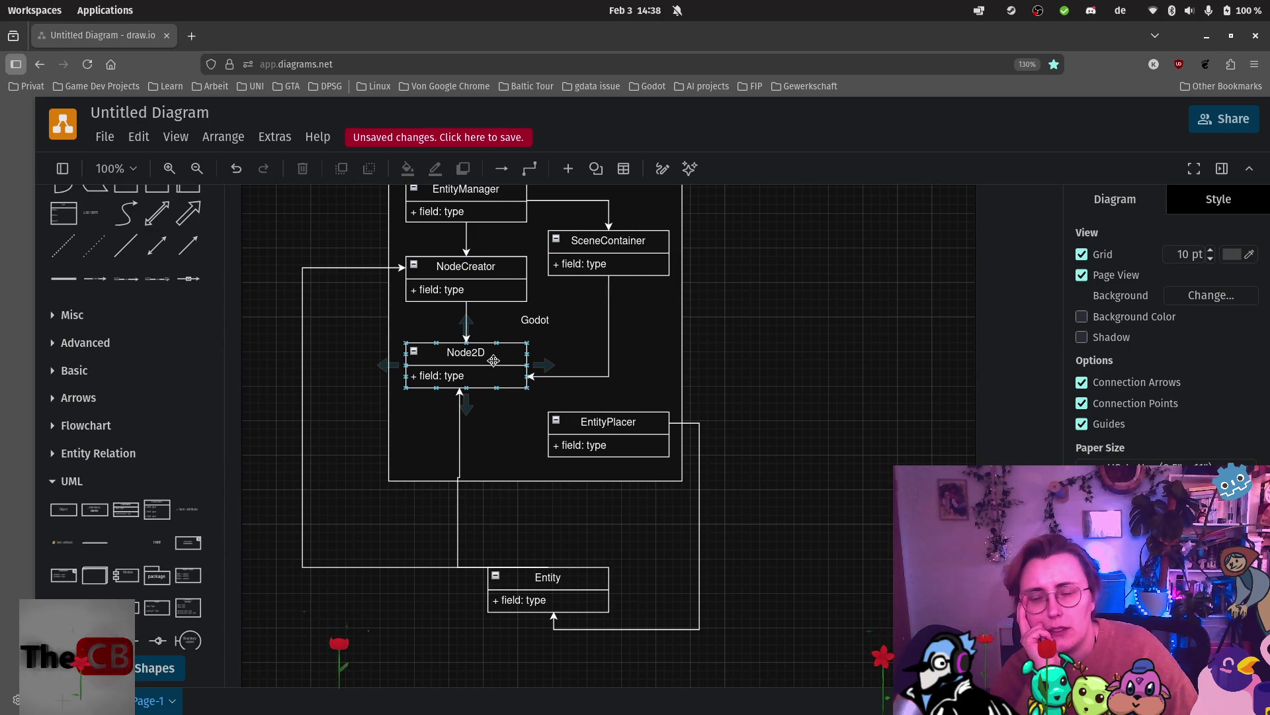
left_click(585, 385)
Rename the Node2D class header to 'Instance (Node2D)'.
mouse_move(3, 625)
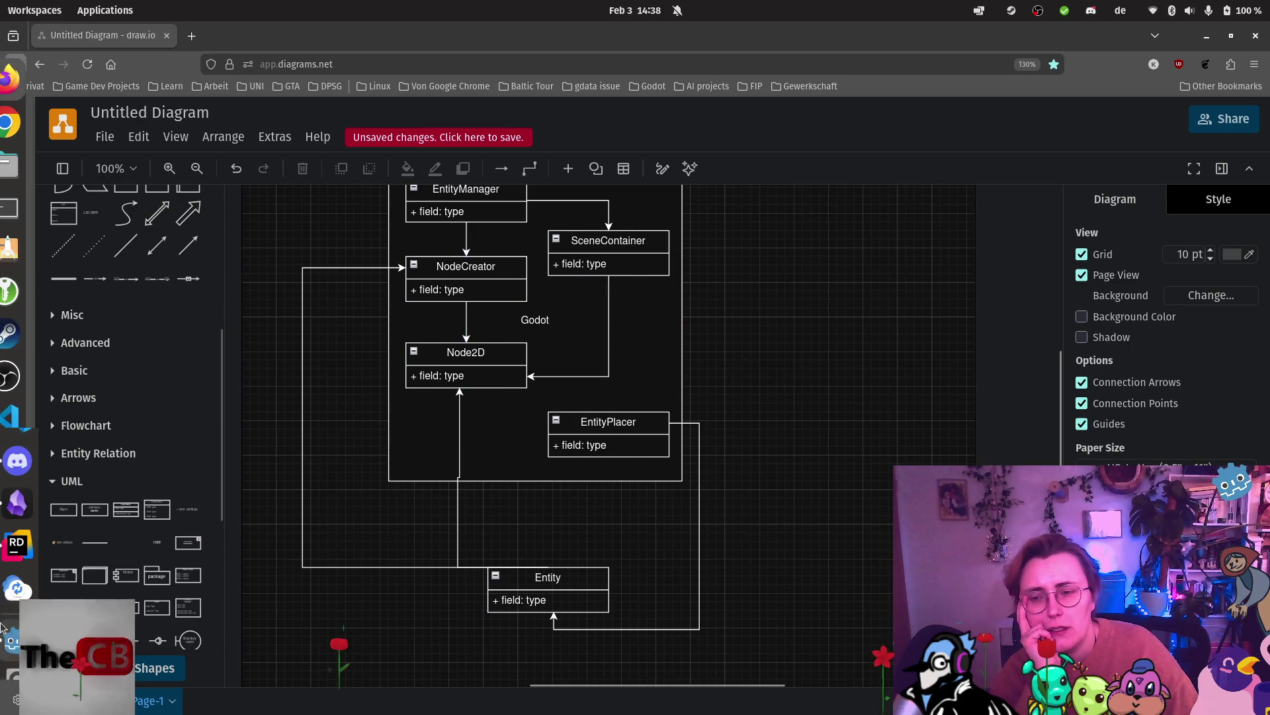
double_click(499, 354)
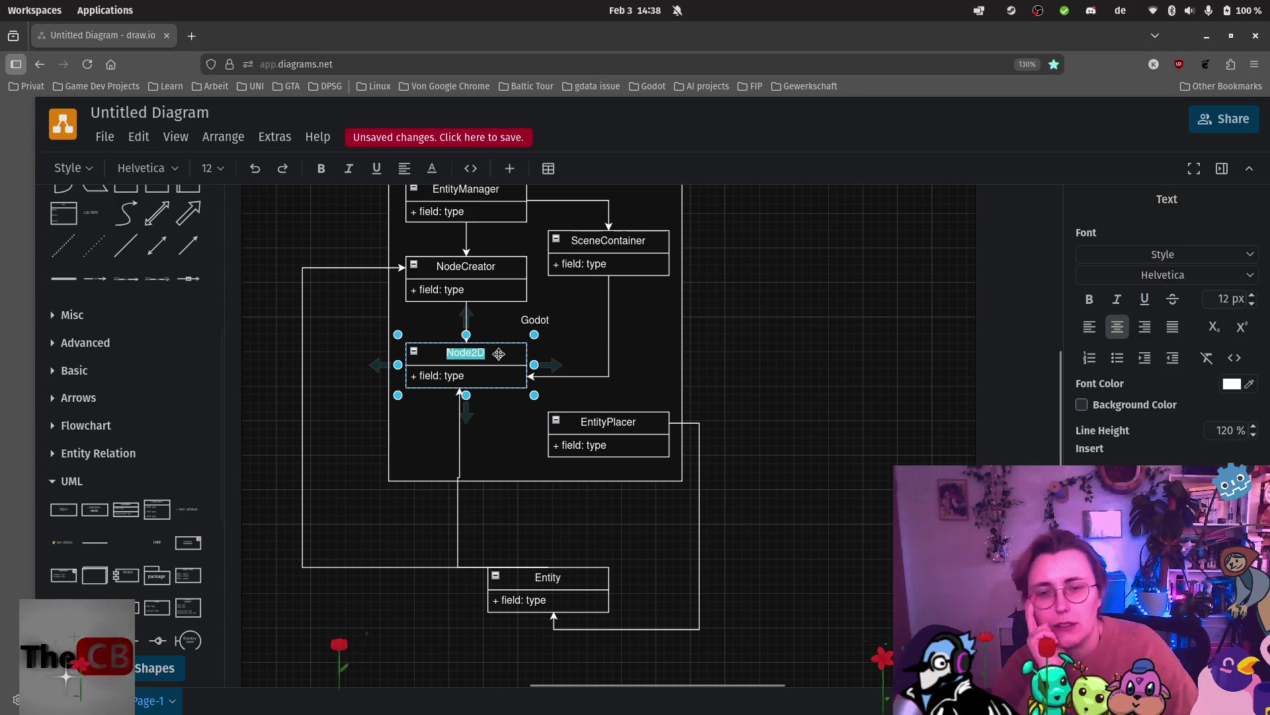
key("Escape")
double_click(499, 354)
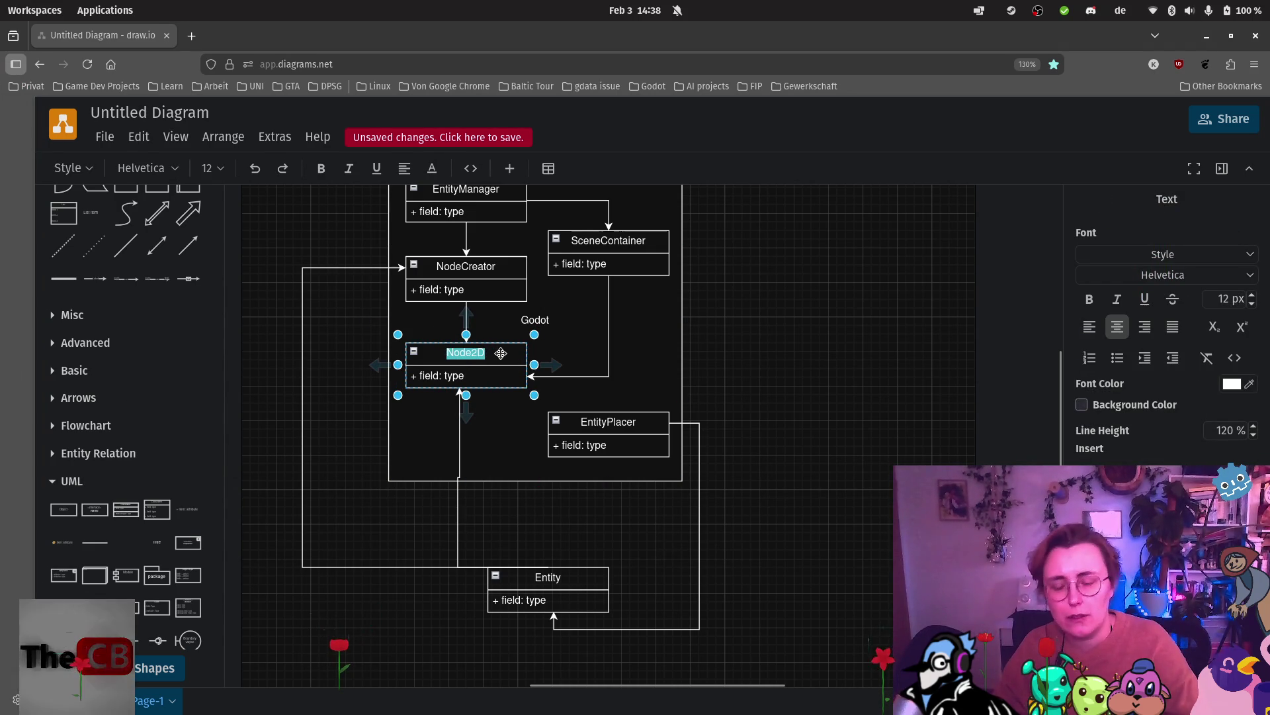
type("Instance (")
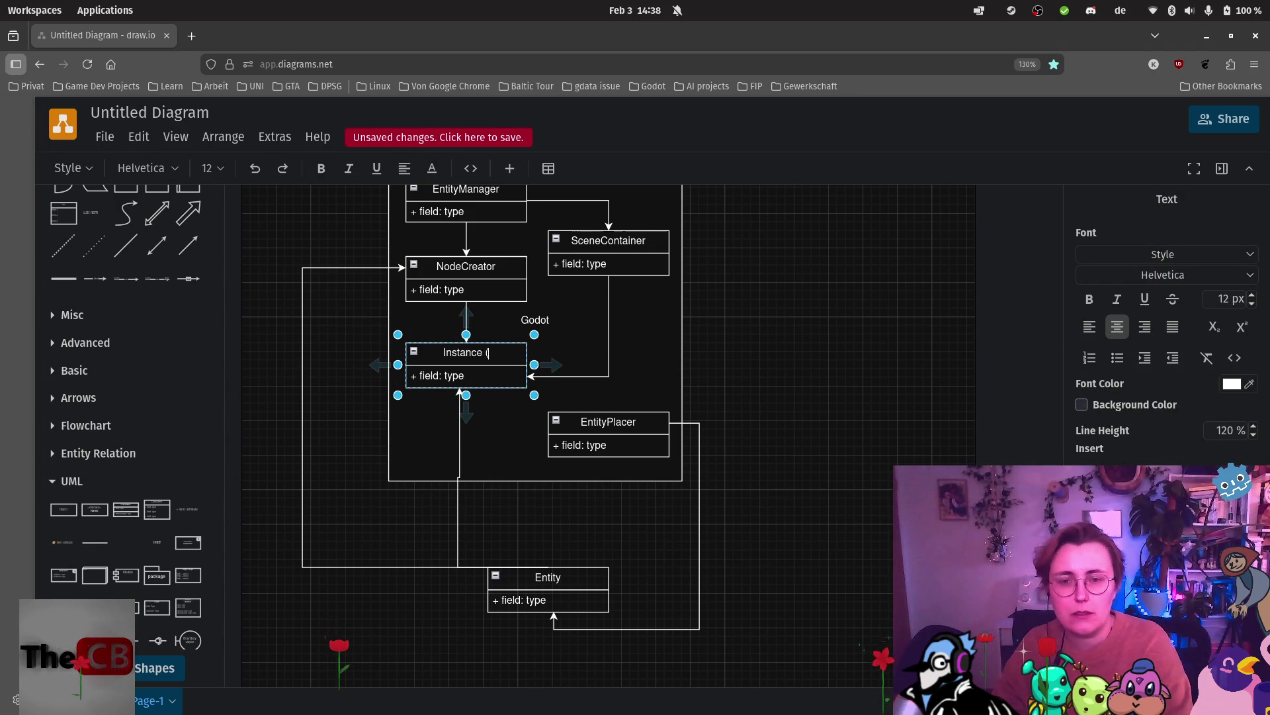
type("Node2D)")
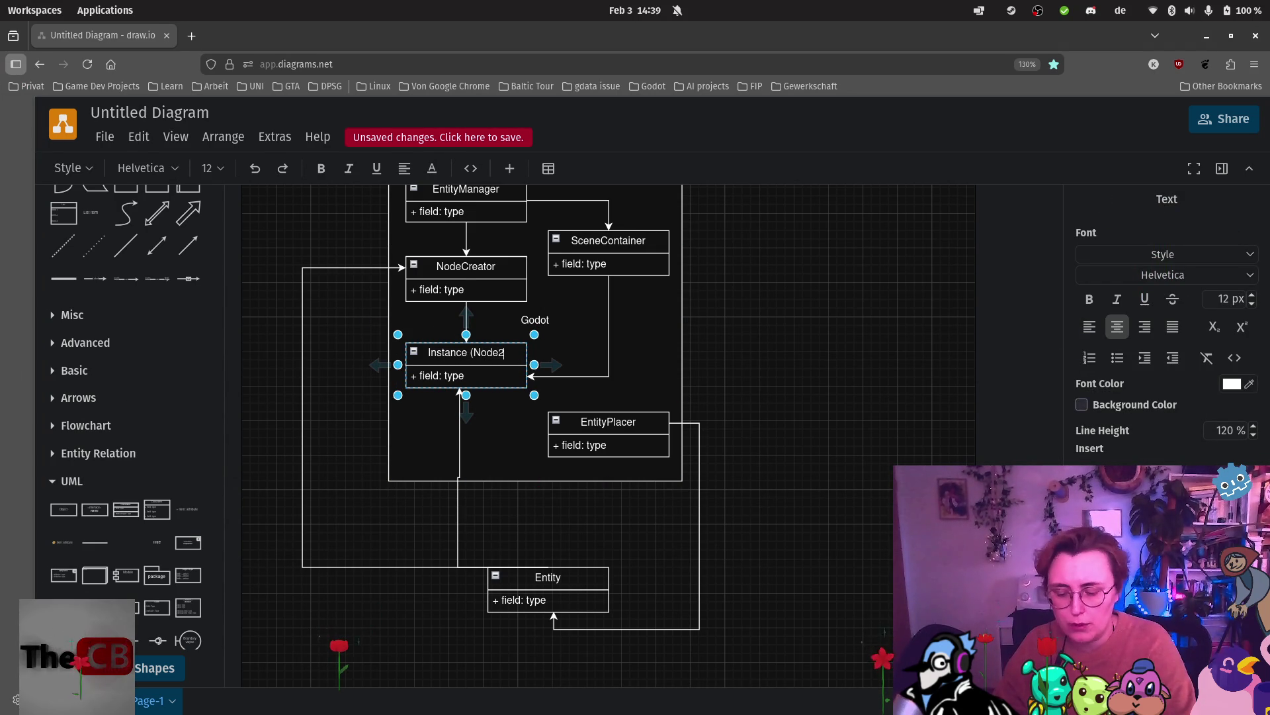
left_click(479, 520)
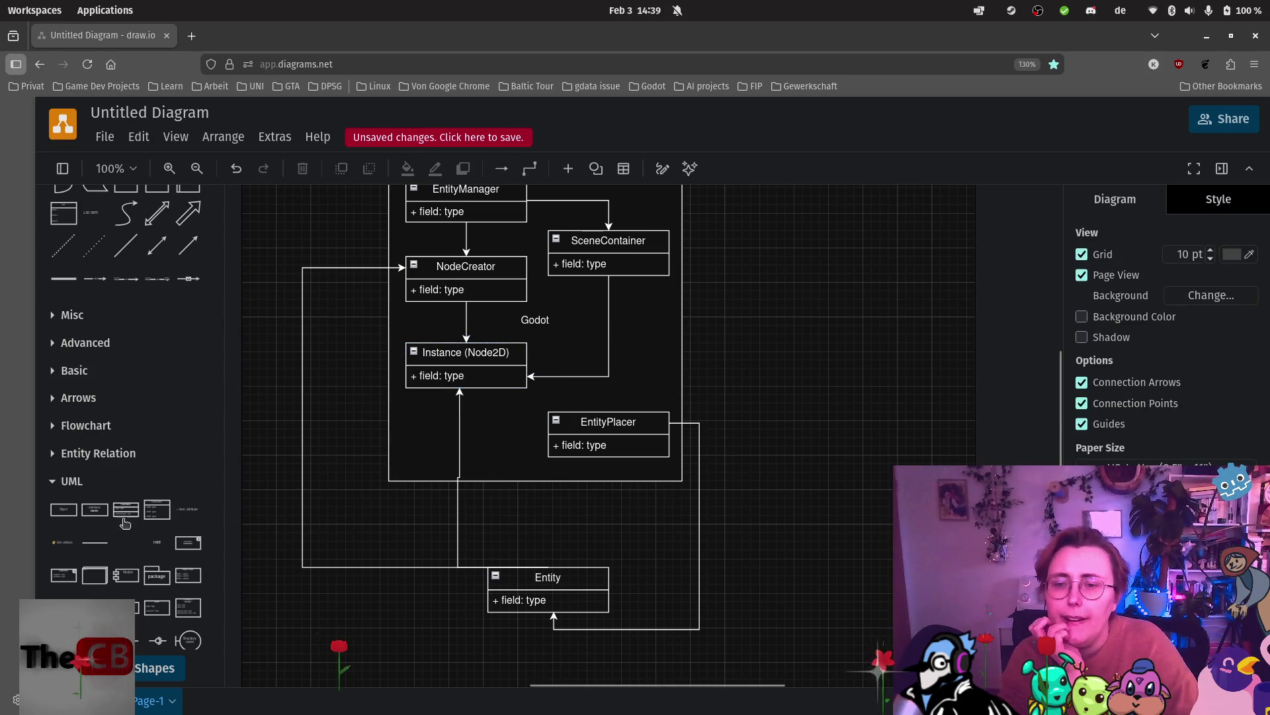
left_click(23, 544)
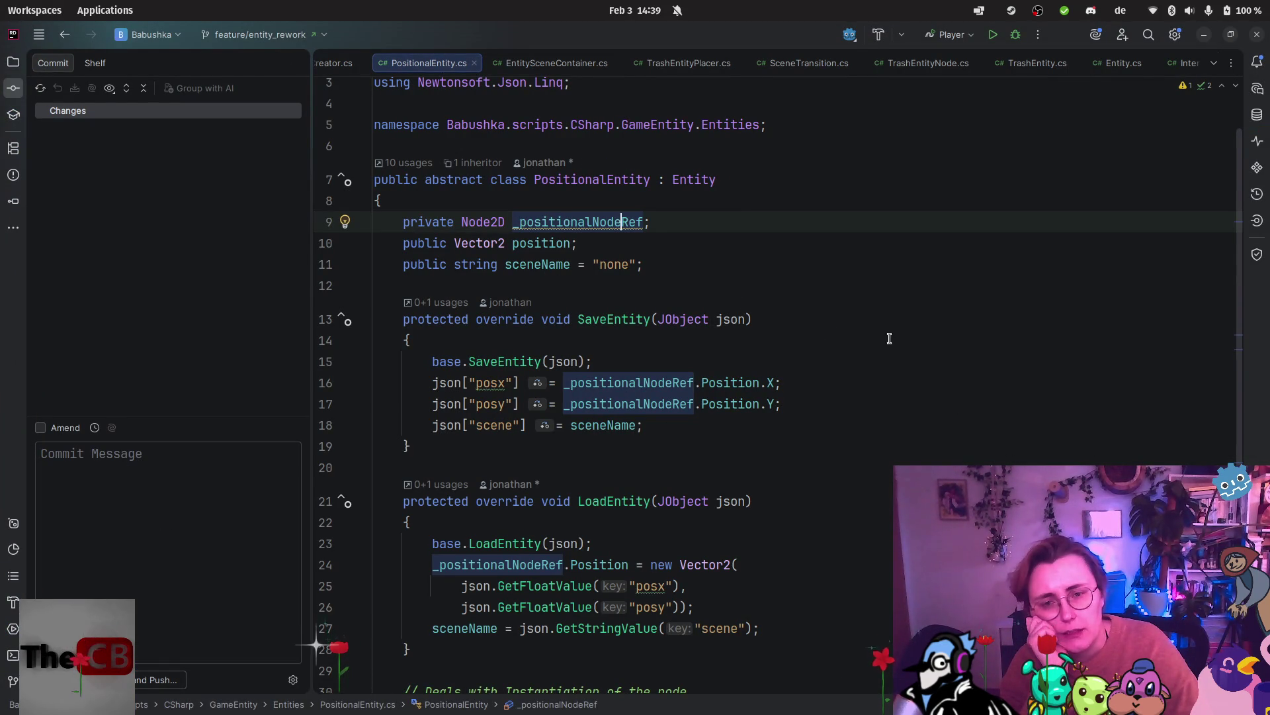
Scroll through PositionalEntity.cs and switch to the TrashEntity.cs tab in Rider.
scroll(903, 322, "down", 2)
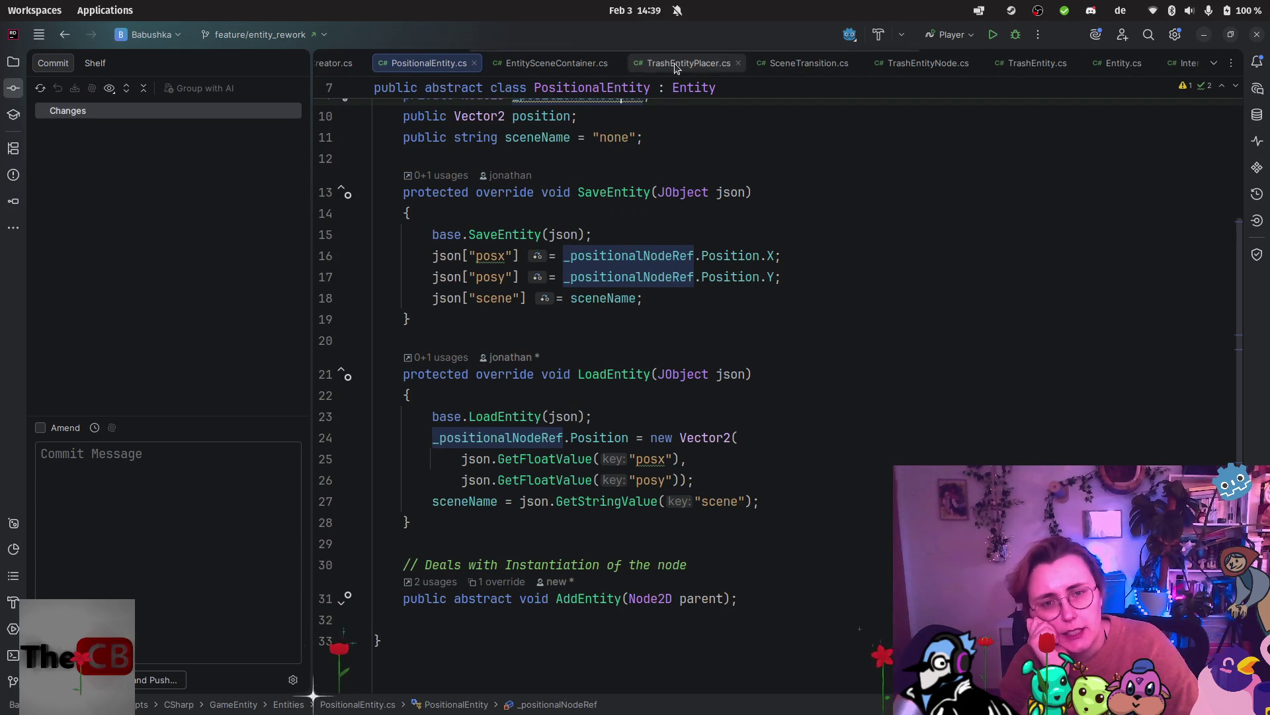
left_click(1036, 63)
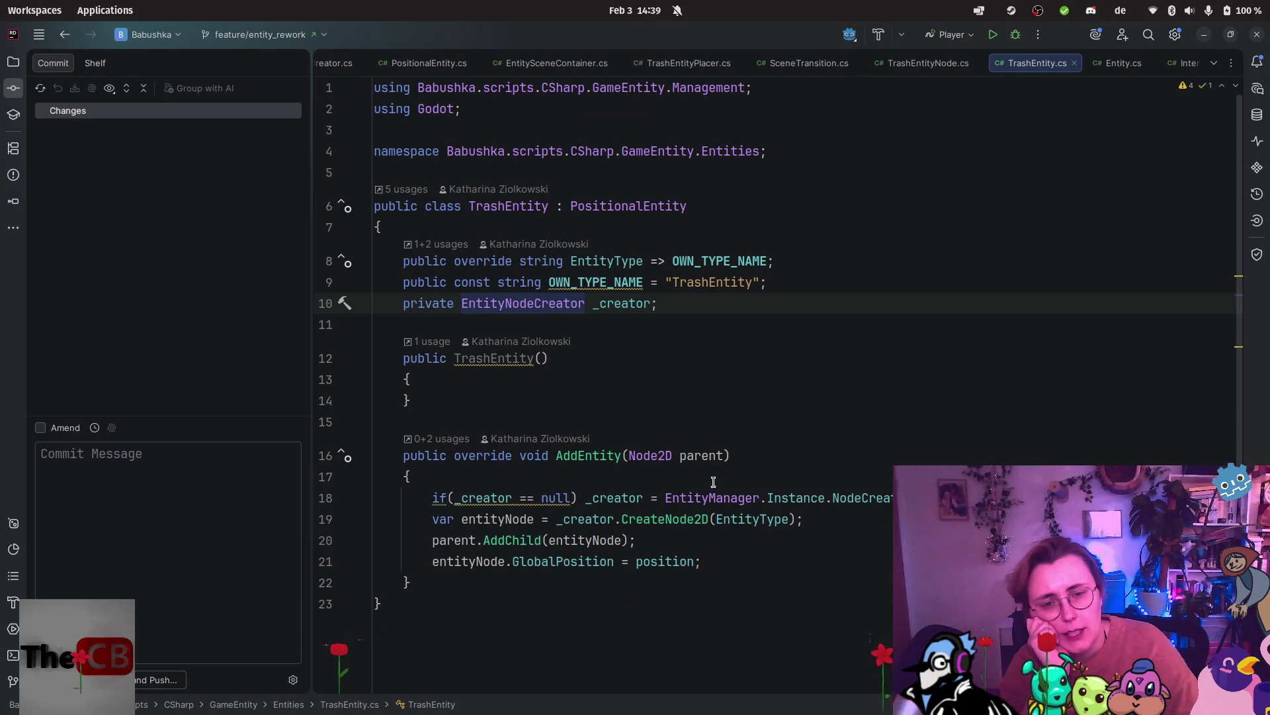
mouse_move(2, 424)
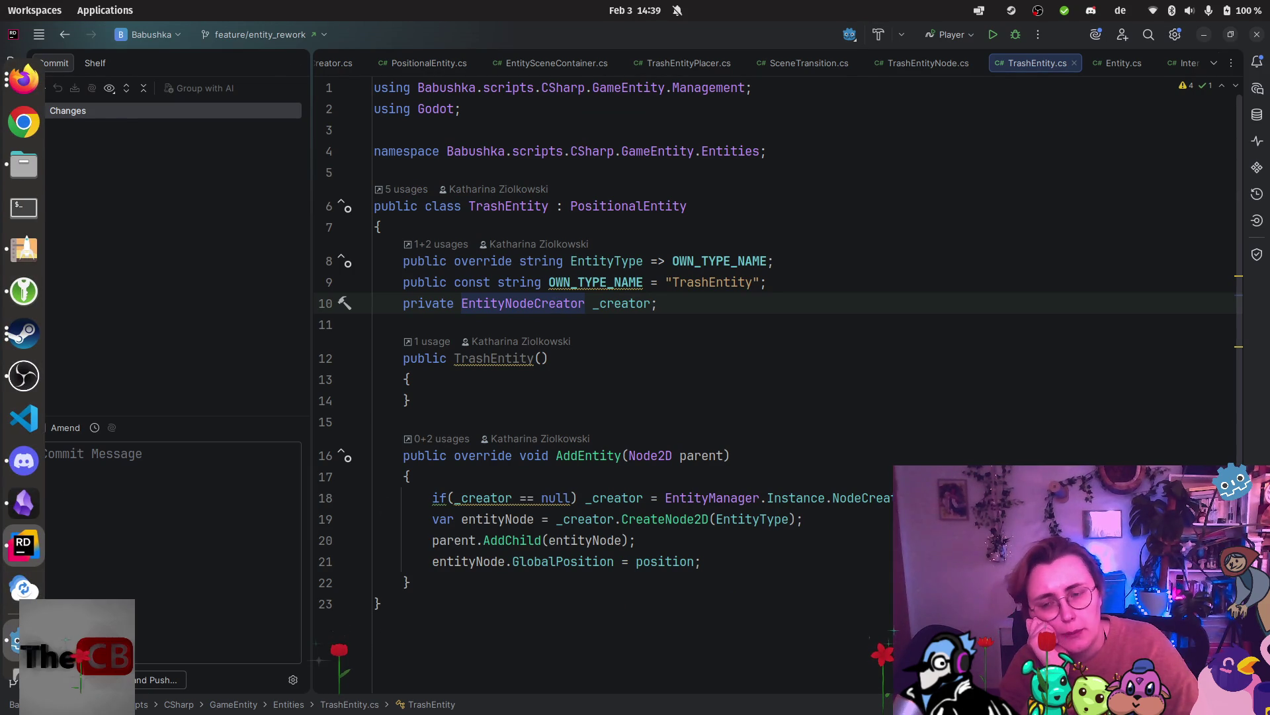
mouse_move(23, 79)
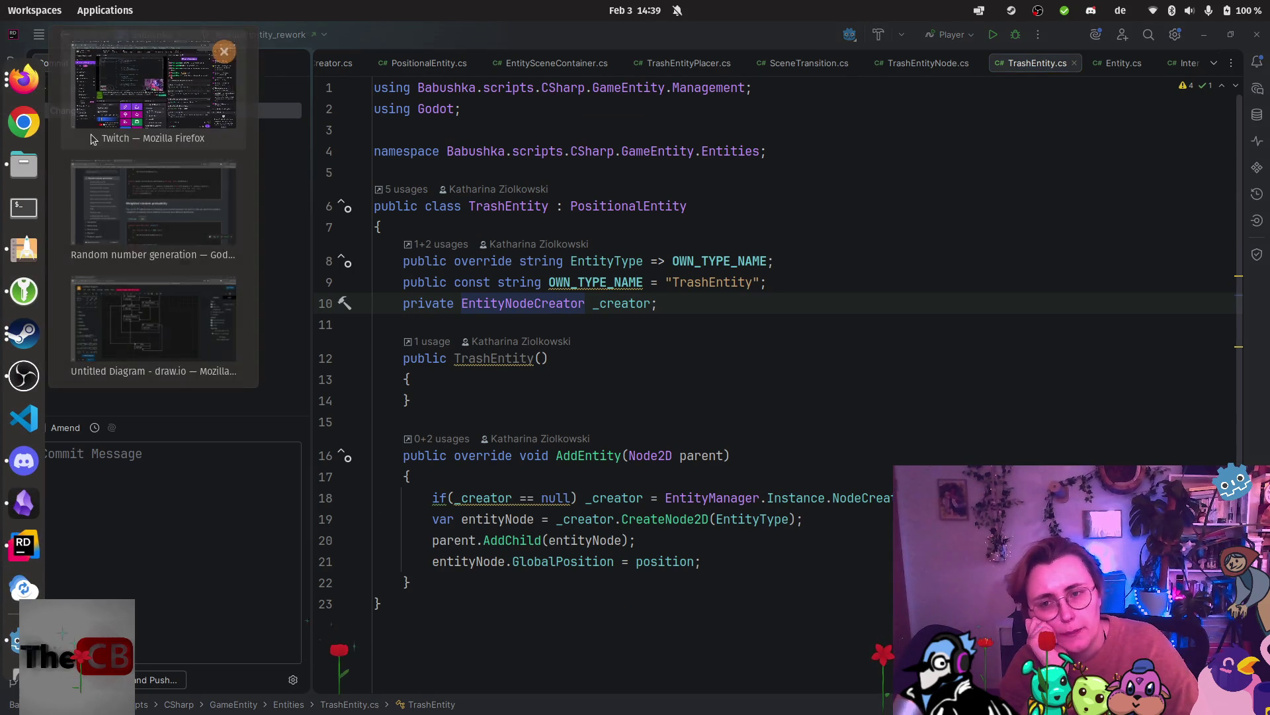
left_click(176, 296)
Reroute the Entity-to-EntityManager arrow around the left of and below the Godot frame.
left_click(522, 590)
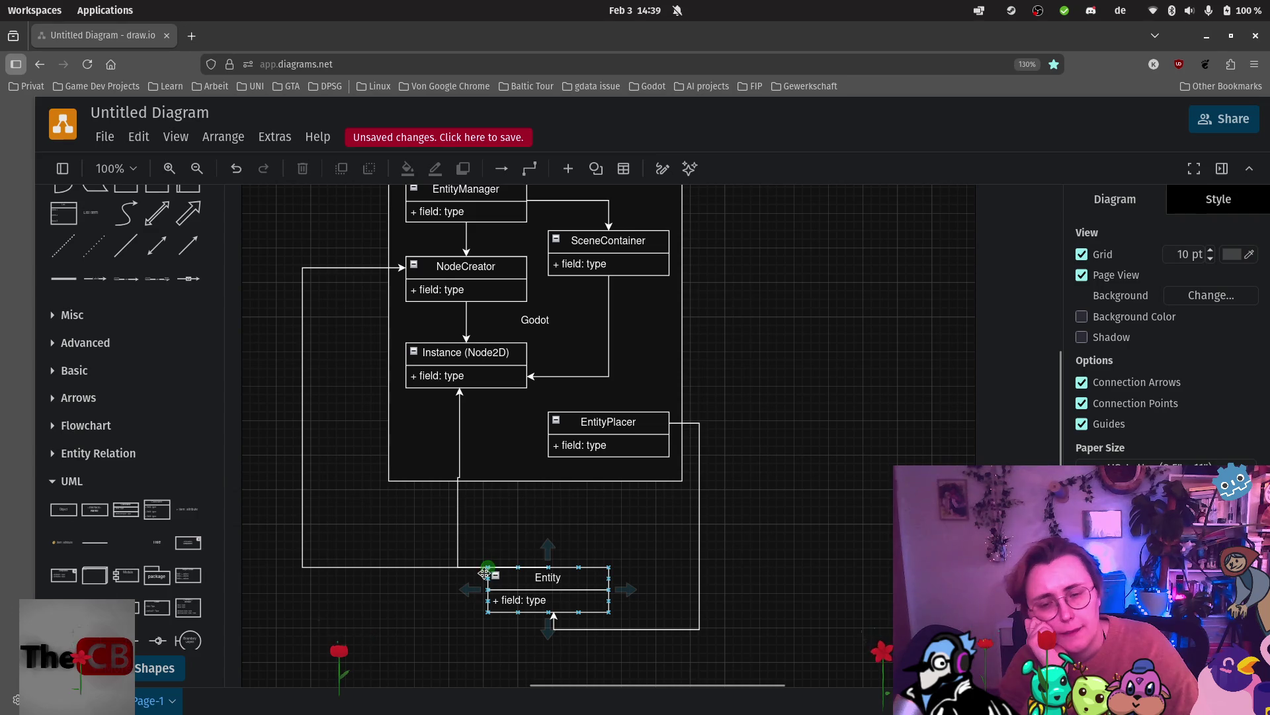
scroll(476, 556, "left", 2)
scroll(463, 536, "up", 5)
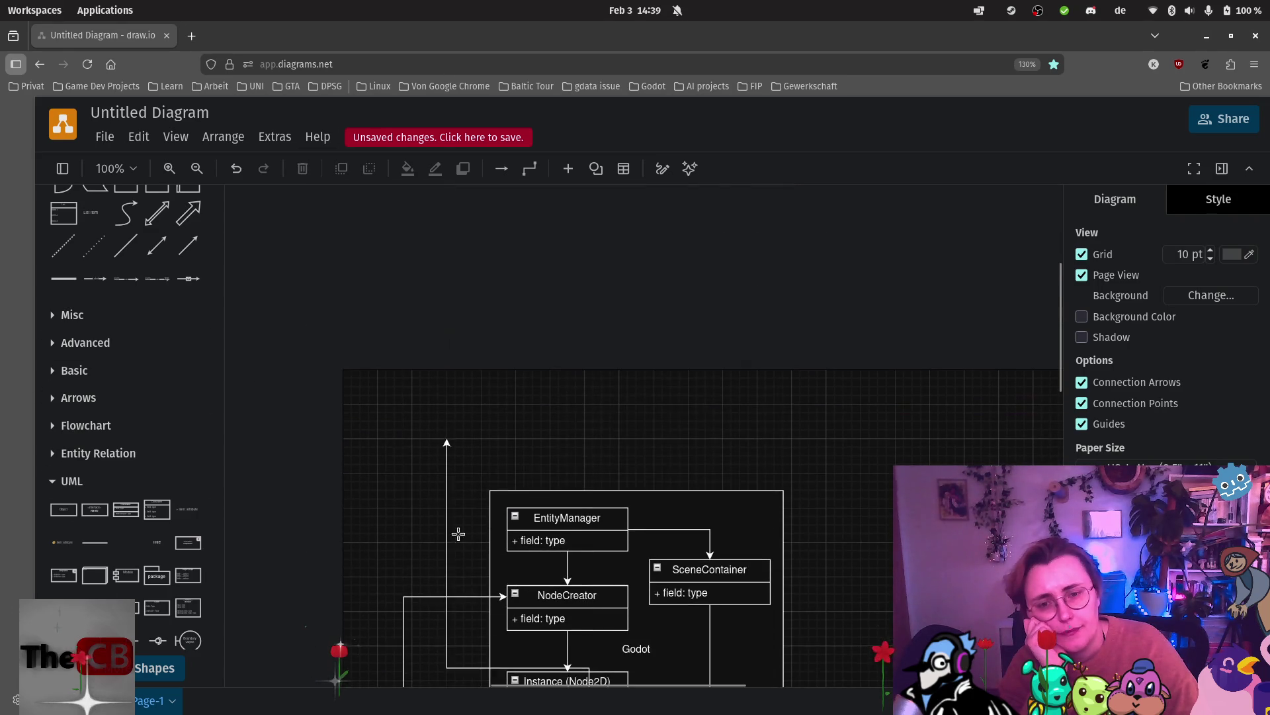
left_click(503, 530)
scroll(473, 523, "down", 3)
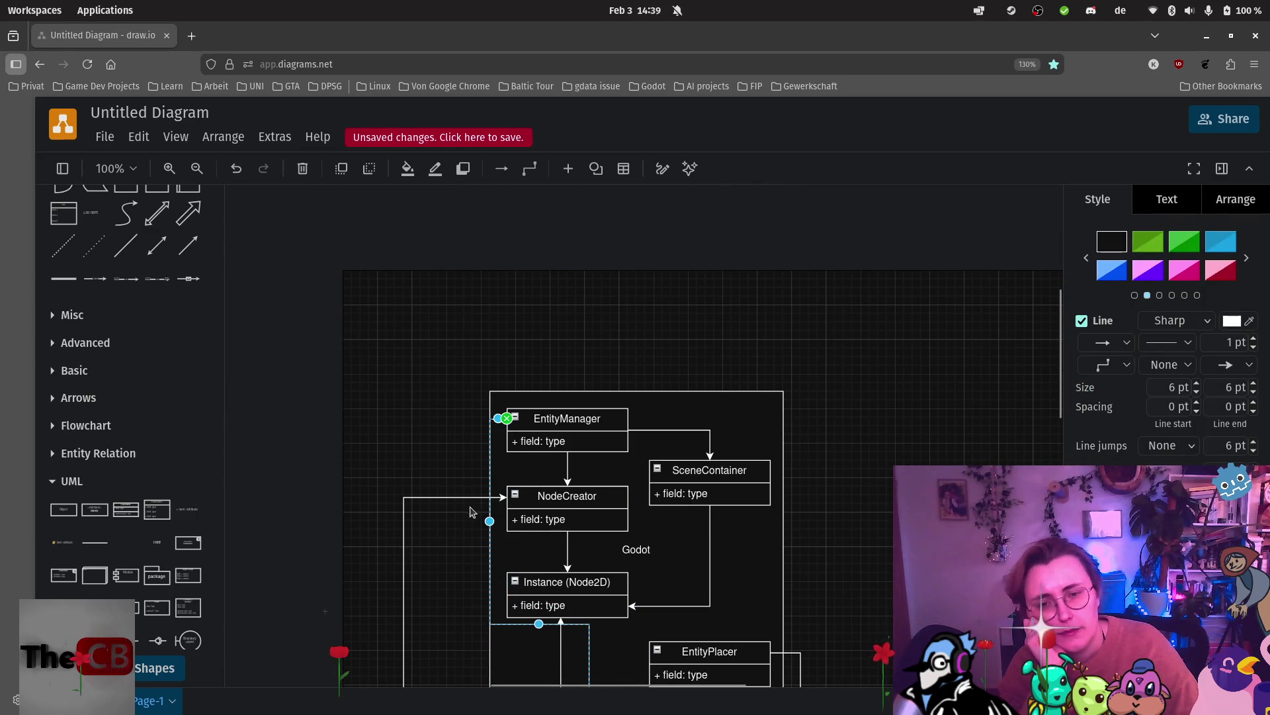
left_click_drag(489, 521, 421, 521)
scroll(523, 522, "down", 4)
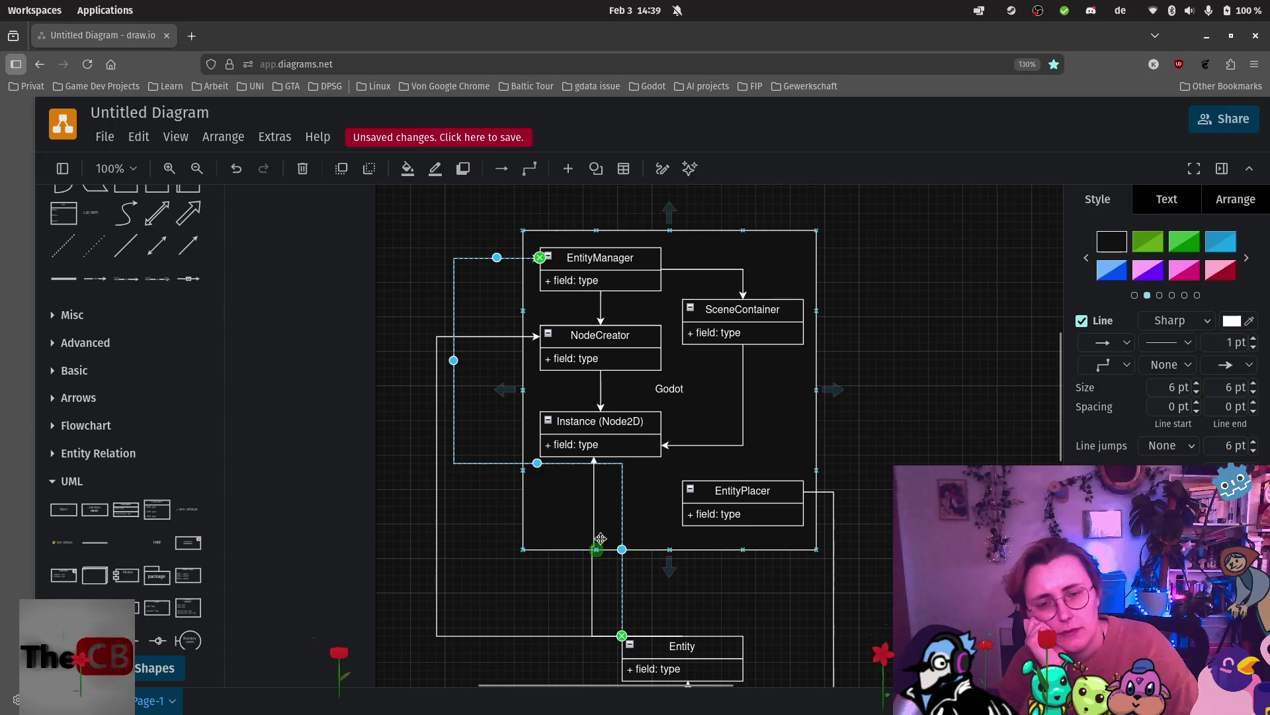
mouse_move(538, 465)
left_mouse_down()
mouse_move(519, 618)
mouse_move(529, 603)
left_mouse_up()
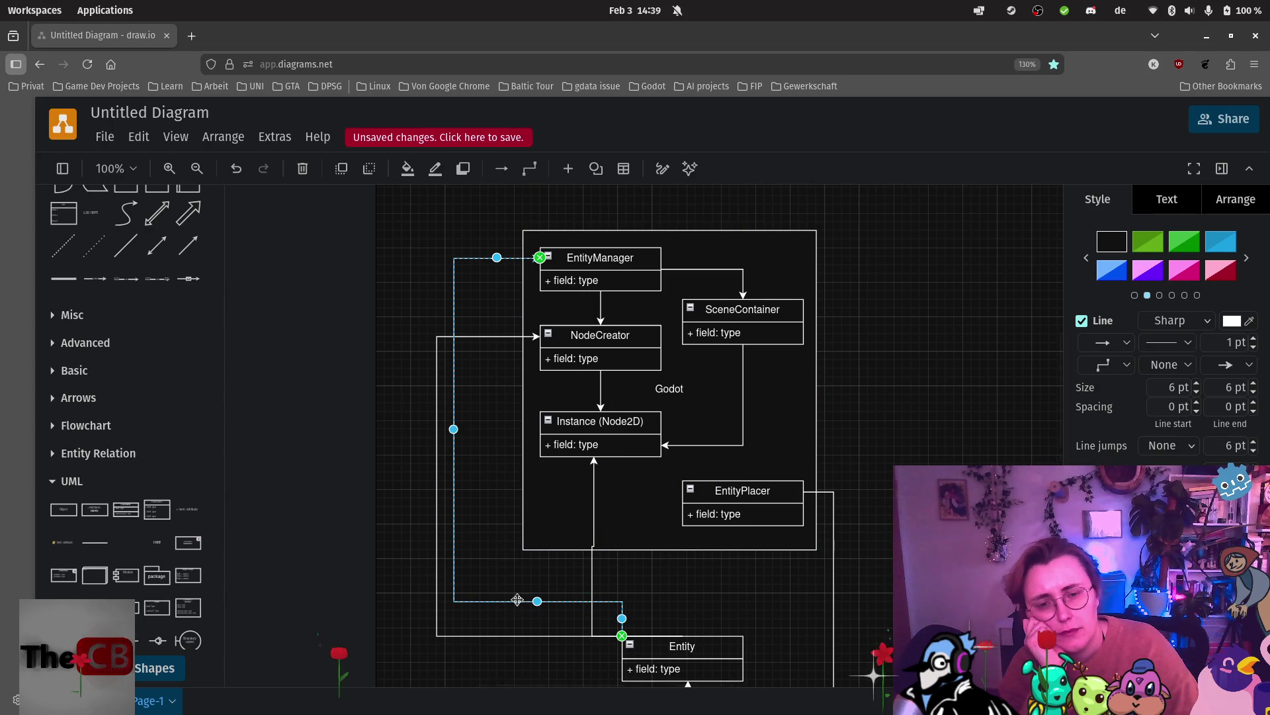
left_click(749, 625)
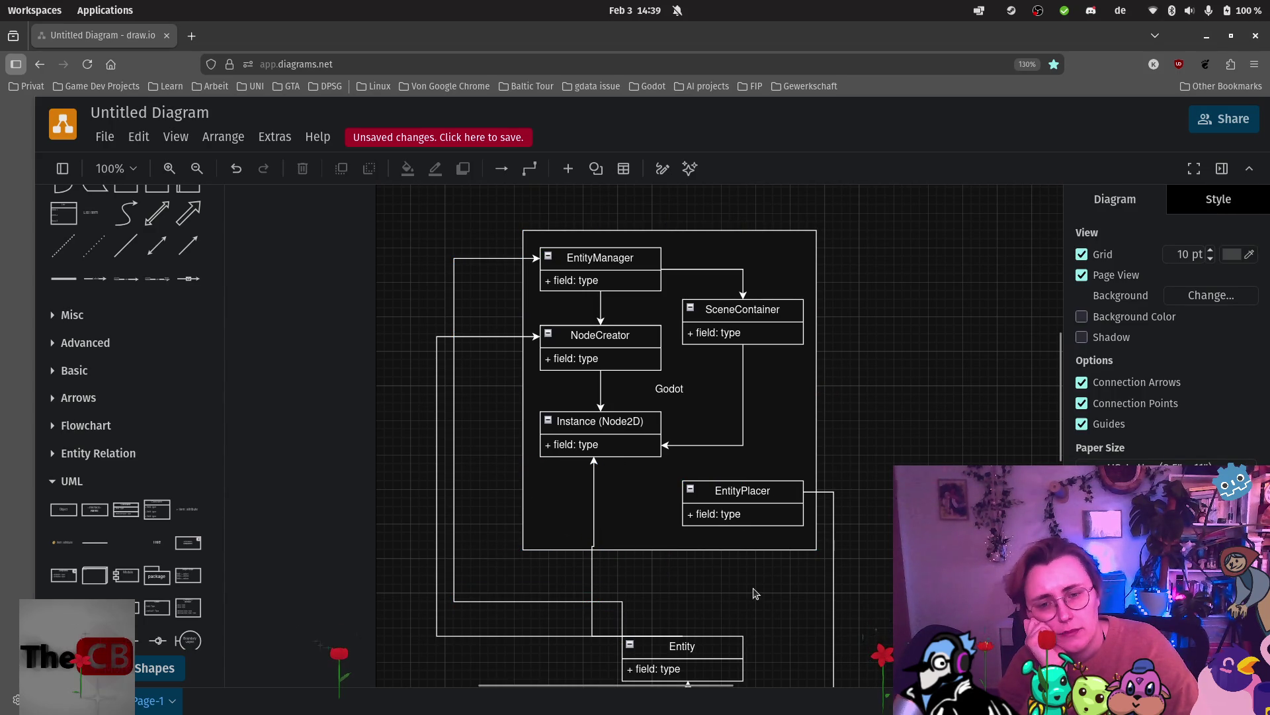
Shift the Instance (Node2D) arrow's lower run right onto Entity's top.
left_click(589, 574)
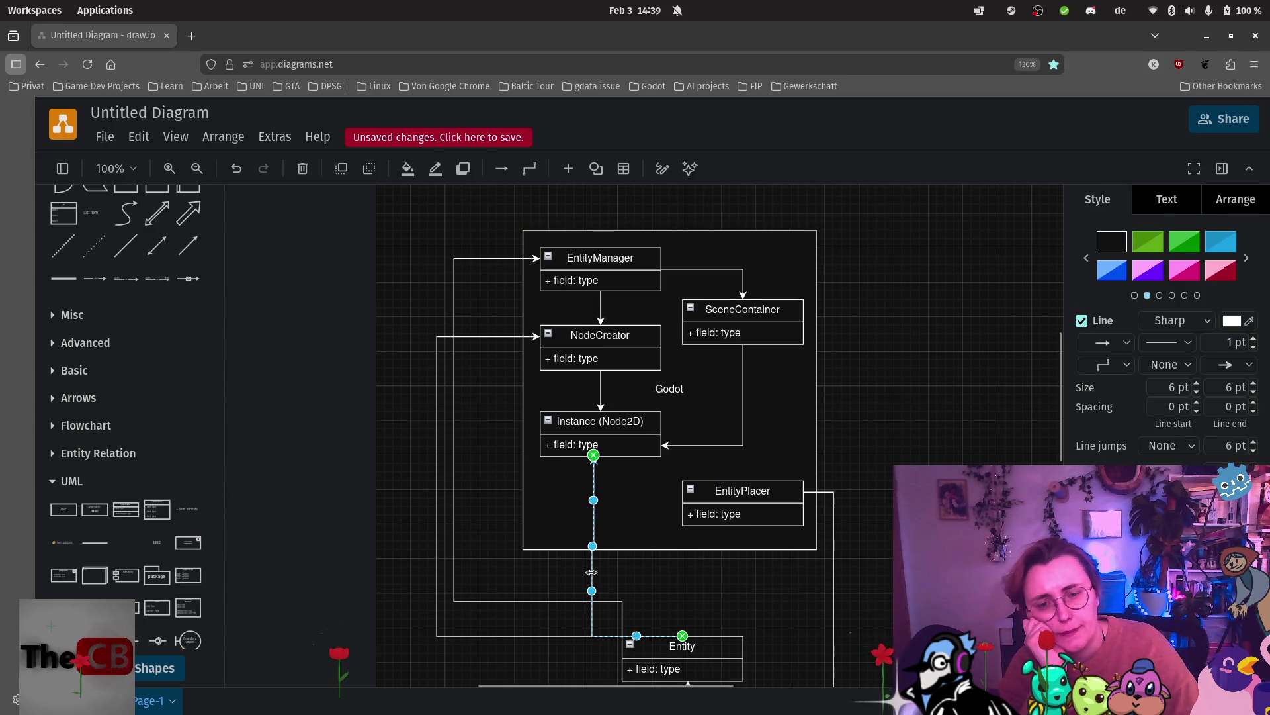
mouse_move(591, 590)
left_mouse_down()
mouse_move(675, 599)
mouse_move(678, 582)
left_mouse_up()
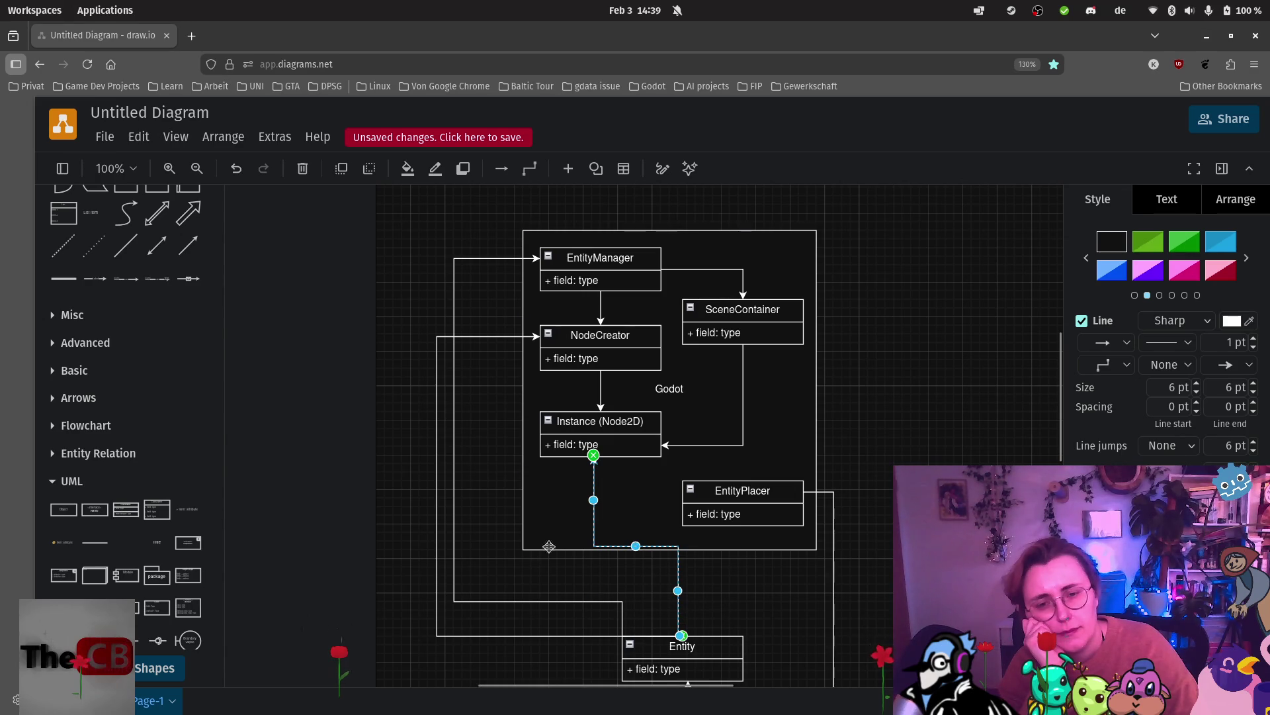
left_click(567, 515)
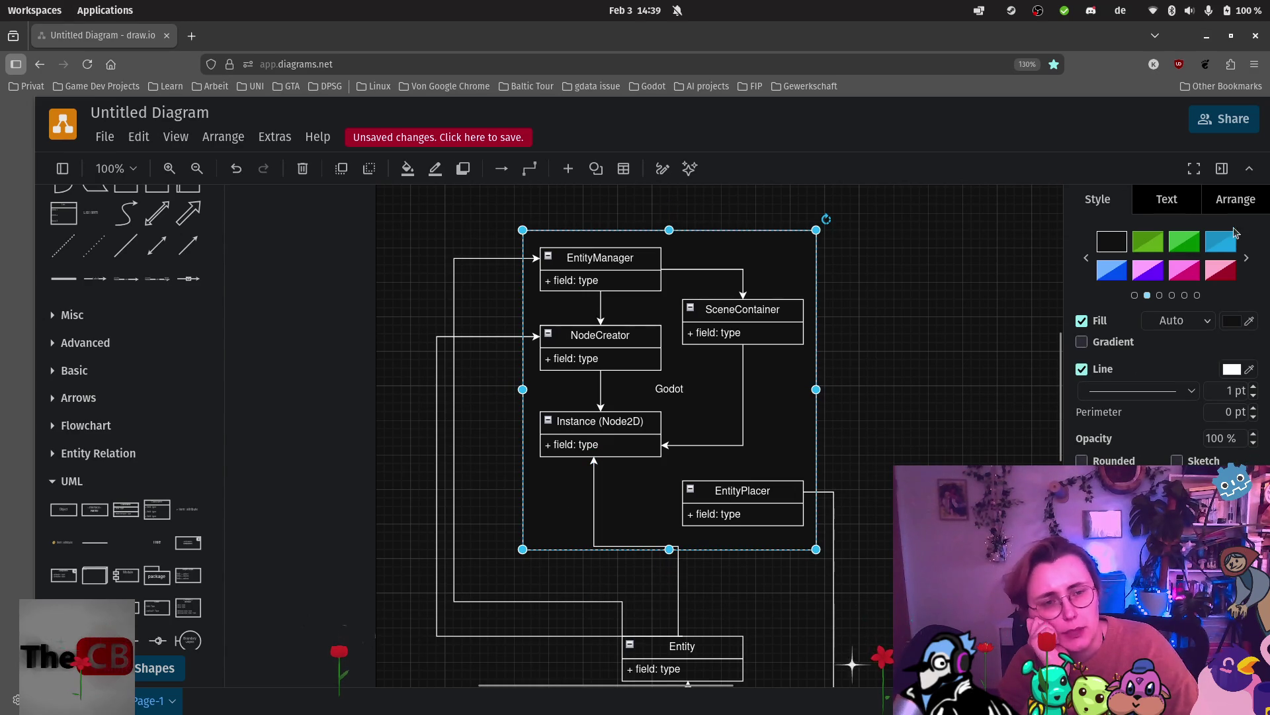
Try blue swatches on the Godot frame, then settle on the green fill.
left_click(1222, 244)
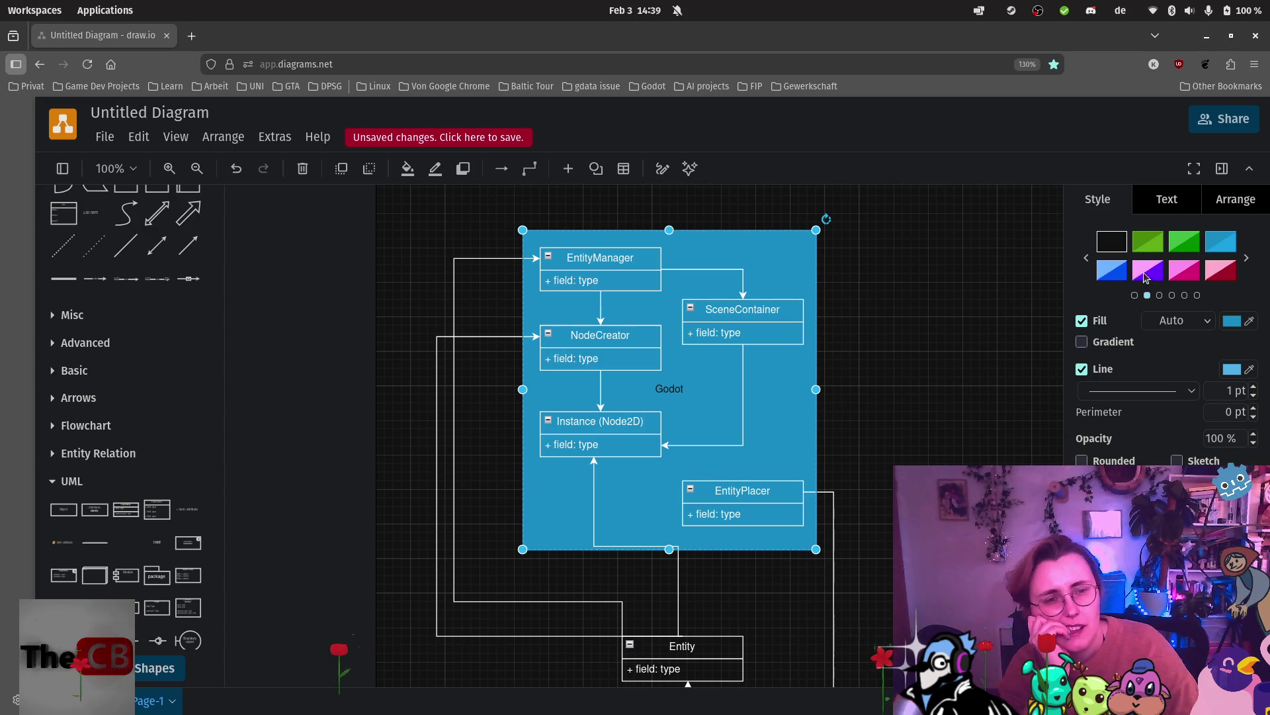
left_click(1149, 271)
left_click(1115, 275)
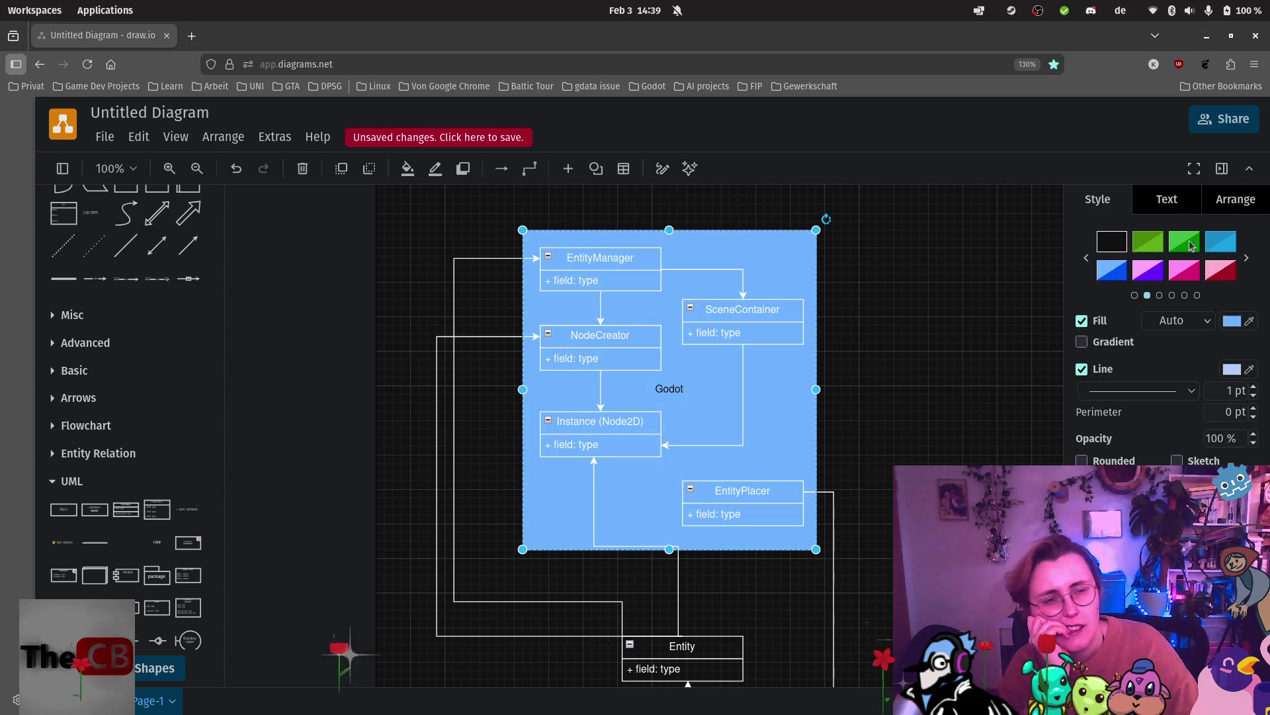
left_click(1180, 244)
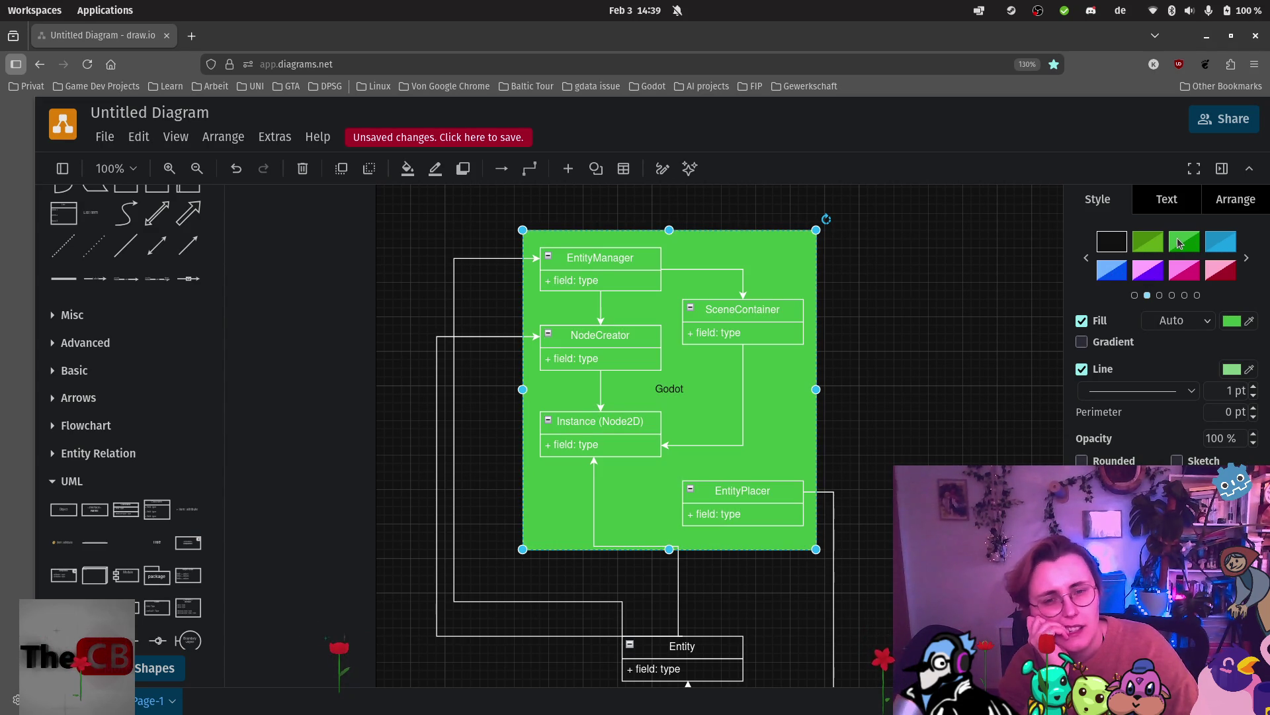
left_click(921, 421)
scroll(938, 343, "down", 3)
scroll(920, 375, "up", 2)
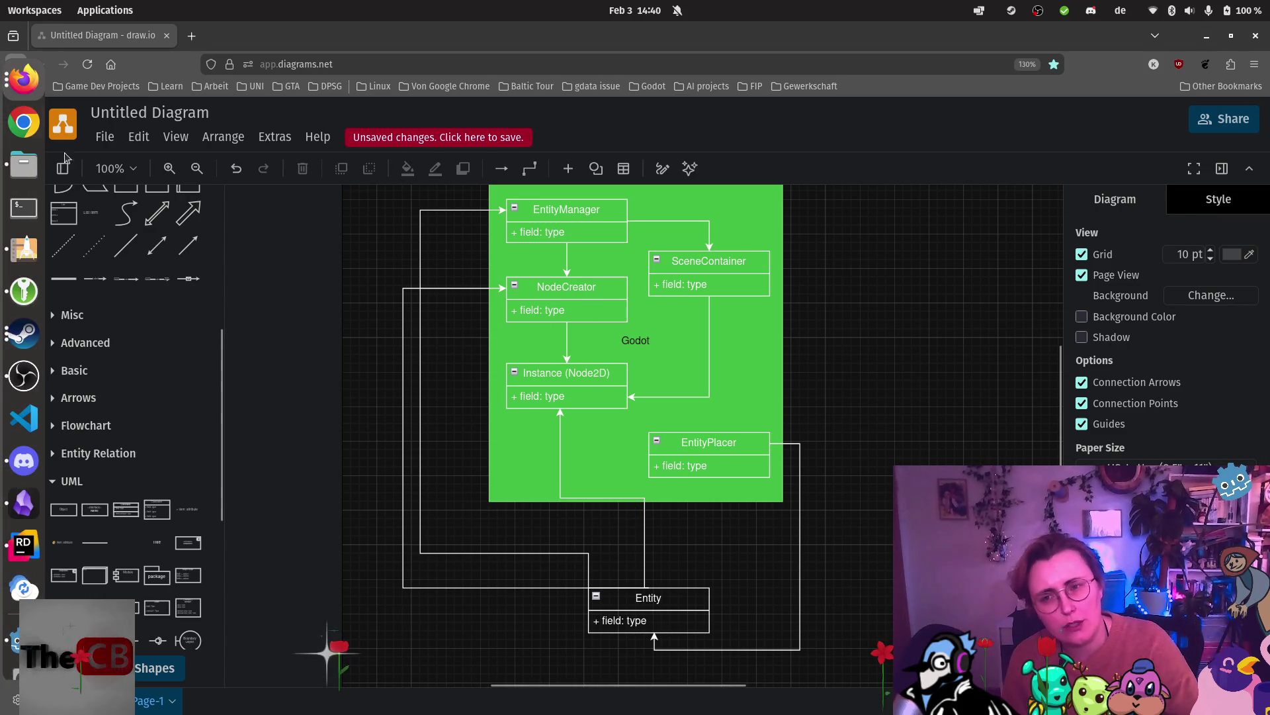
Back in Rider, highlight lines 19–21 of AddEntity in TrashEntity.cs.
mouse_move(3, 390)
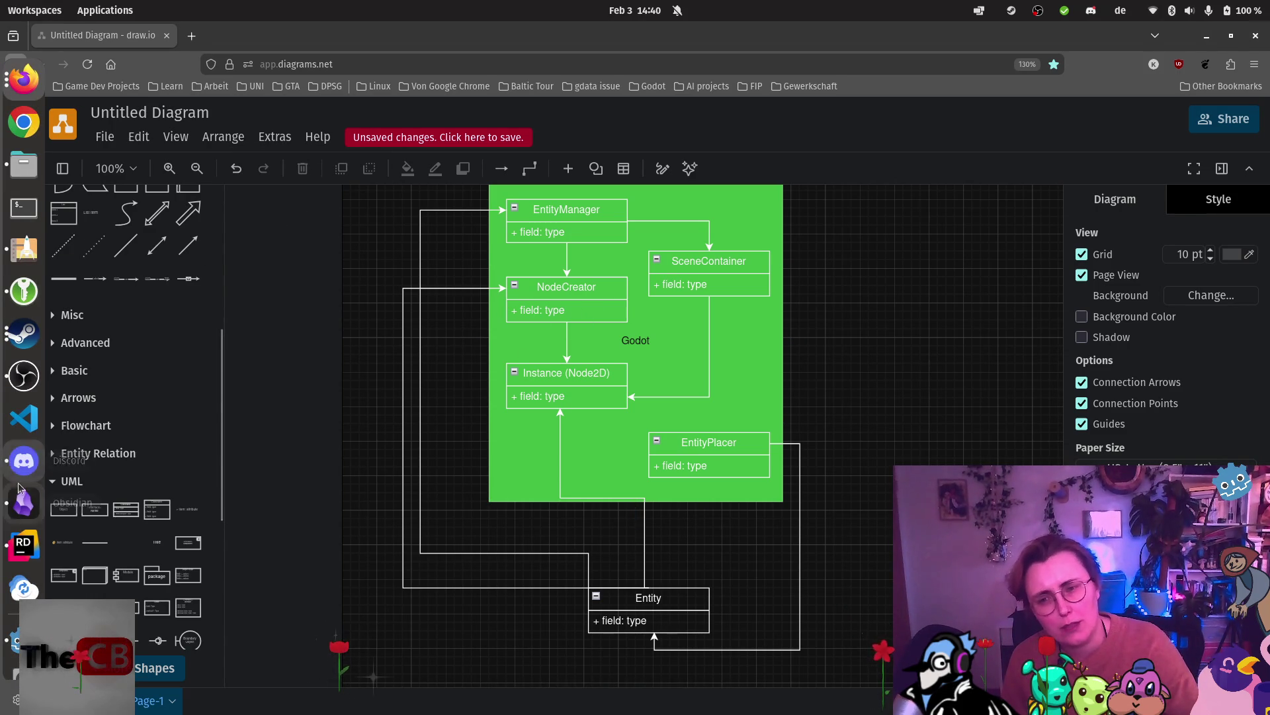
left_click(24, 544)
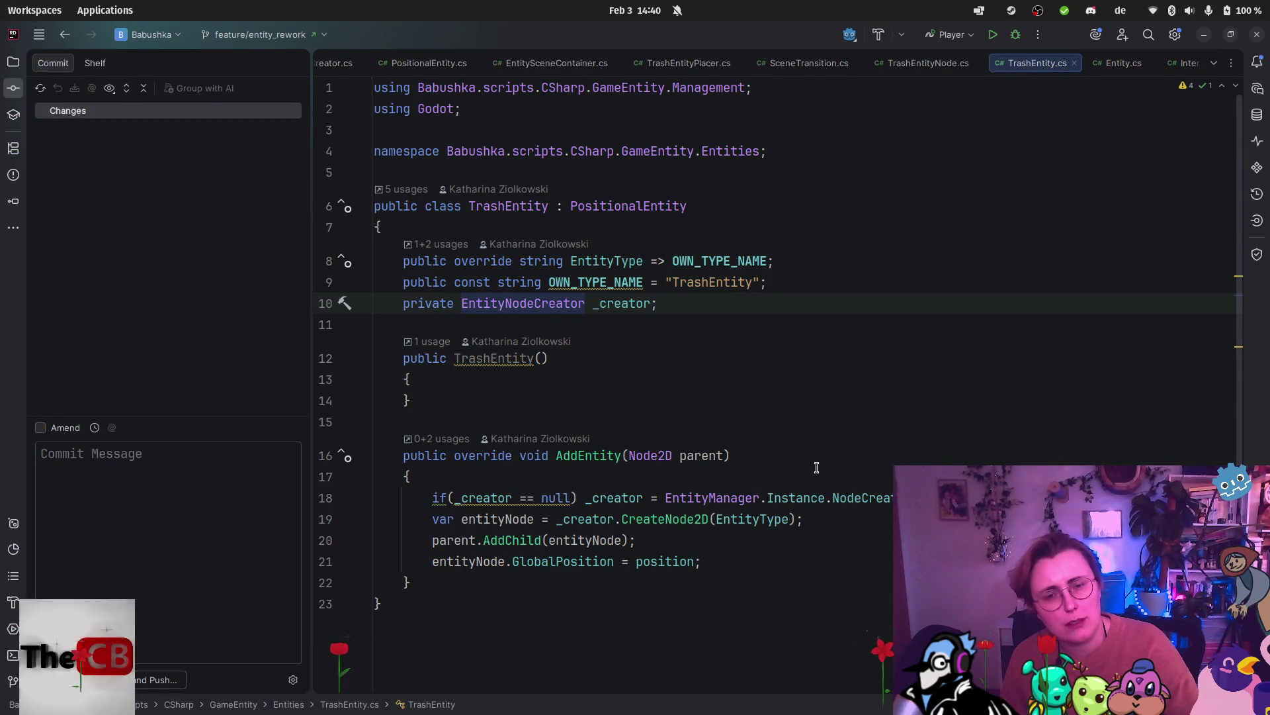
mouse_move(743, 572)
left_mouse_down()
mouse_move(292, 503)
mouse_move(291, 520)
left_mouse_up()
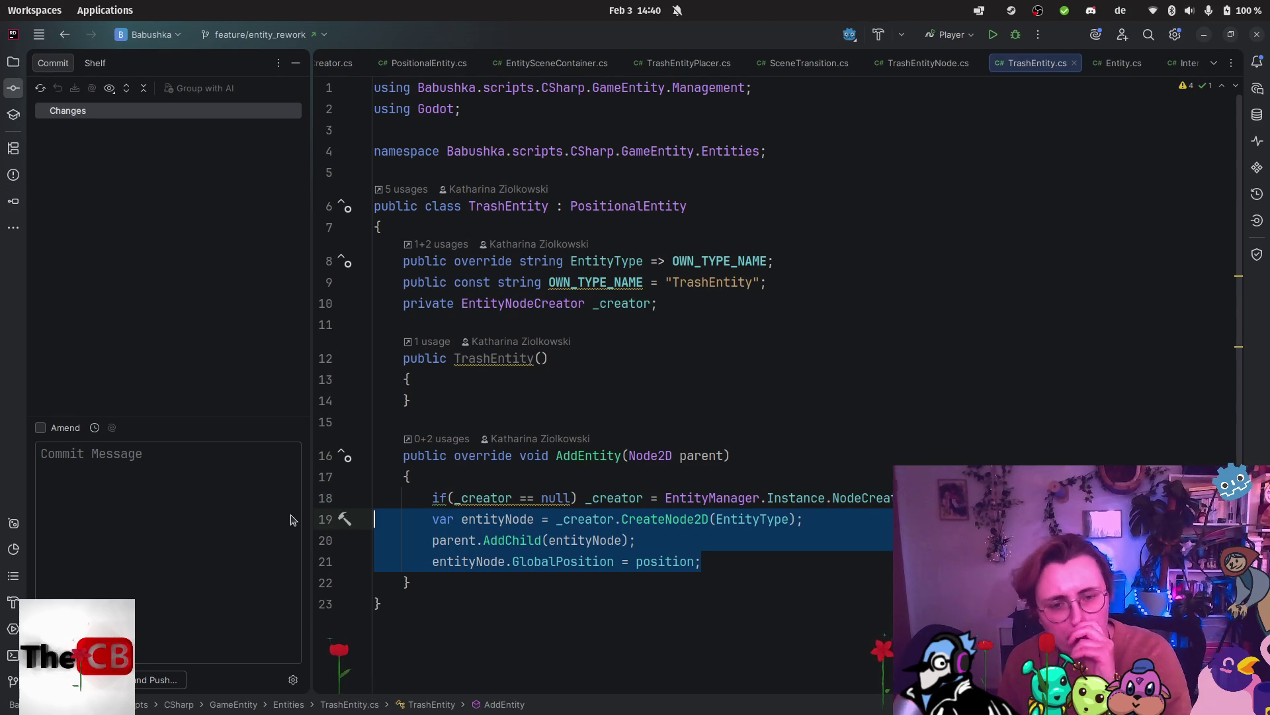